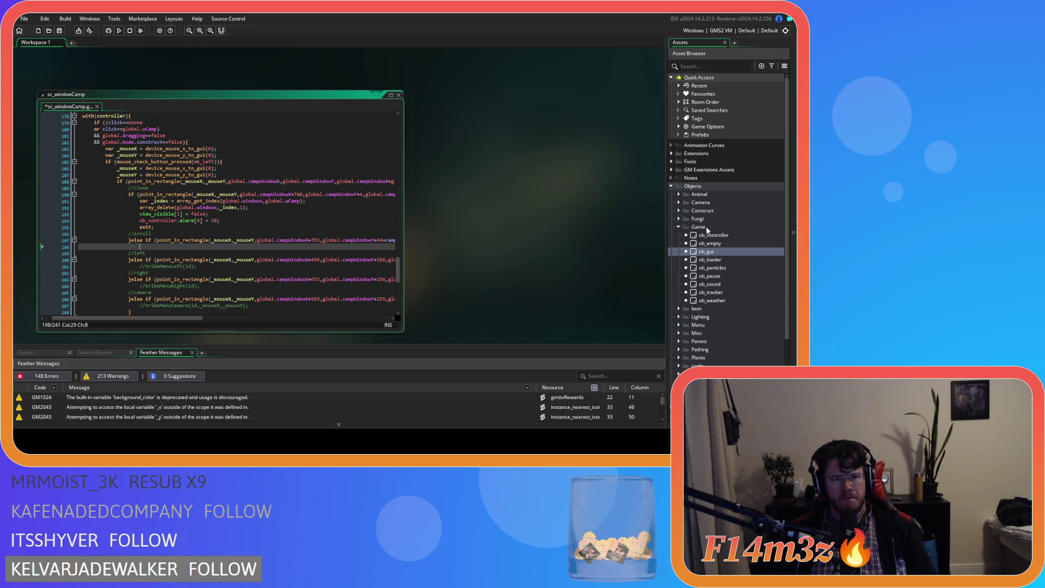
Step: Add 'campScrollingfalse;' as the new line 17 in ob_gui's Create event, declaring campScrolling = false
double_click(706, 252)
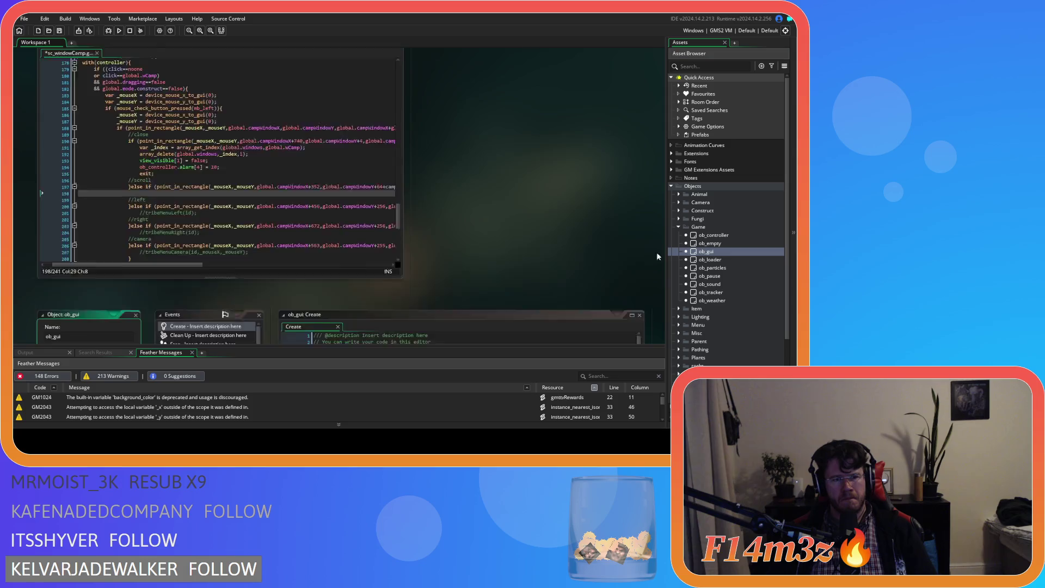
click(380, 195)
key(Return)
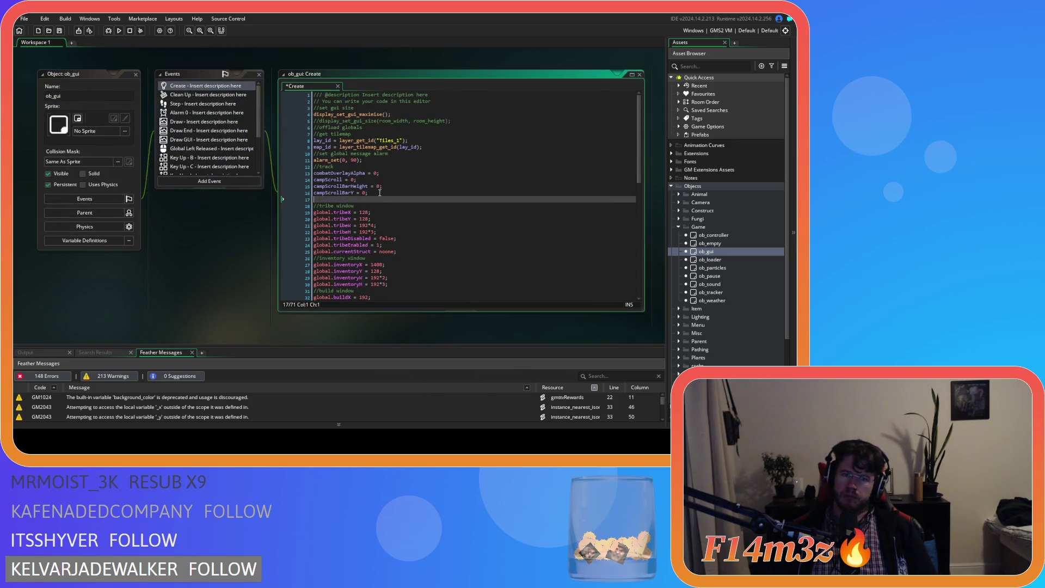
text(campcs)
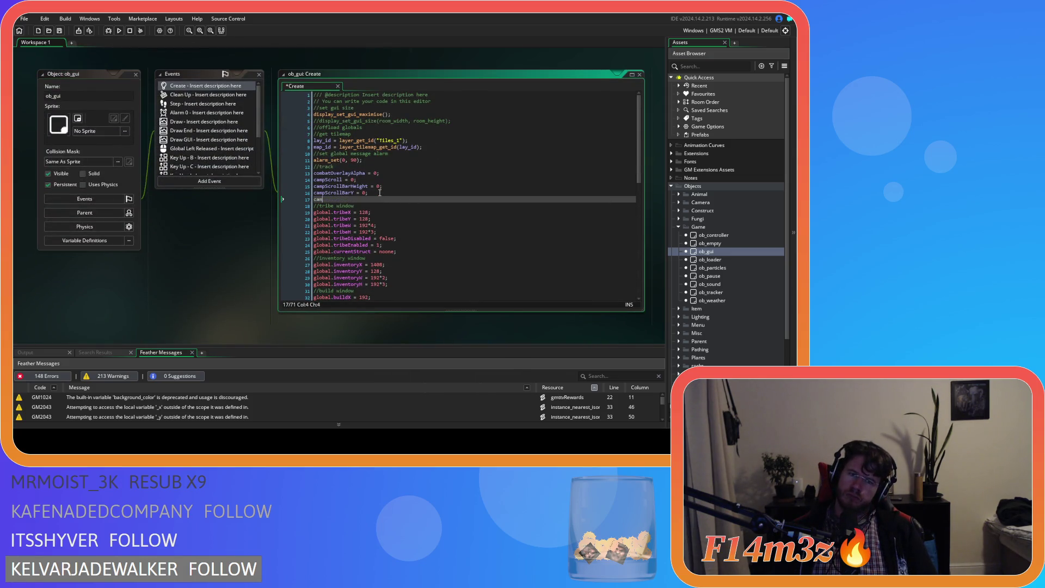
key(BackSpace)
key(BackSpace)
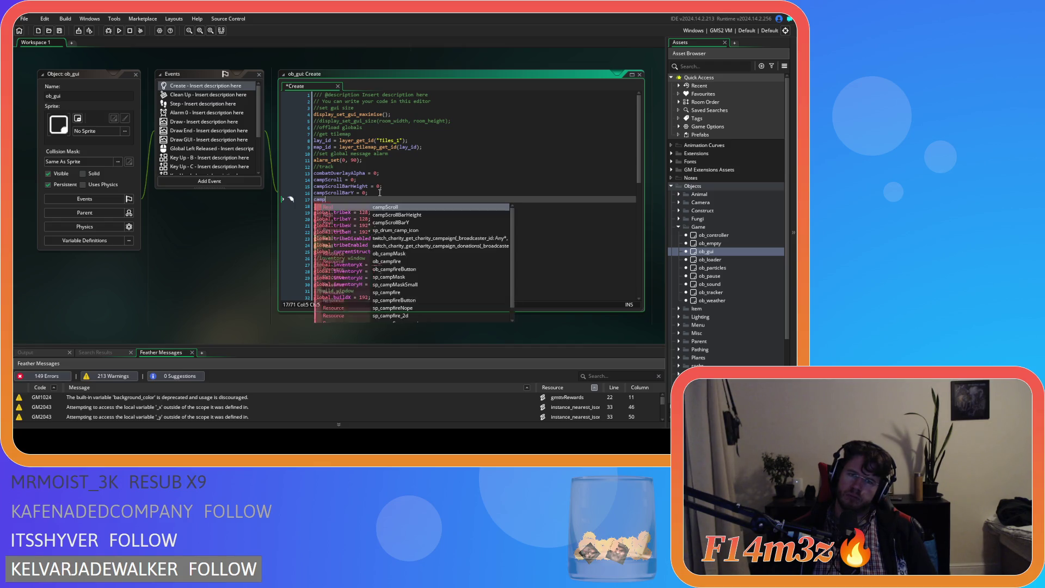
text(Sc)
text(llInh)
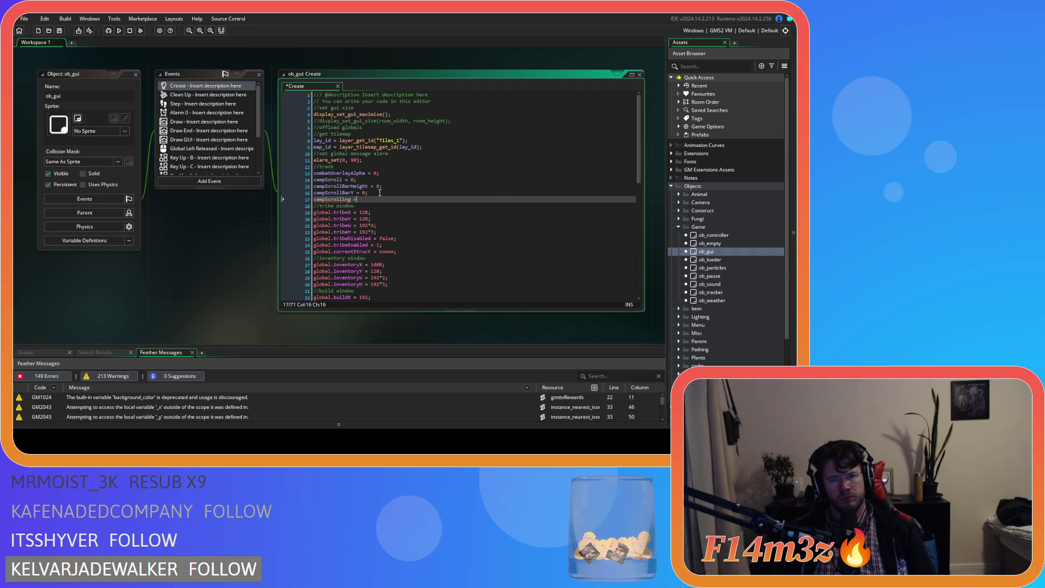
text(false;)
Step: In sc_windowCamp, add 'campScrolling = true;' under the //scroll check on line 198
double_click(323, 199)
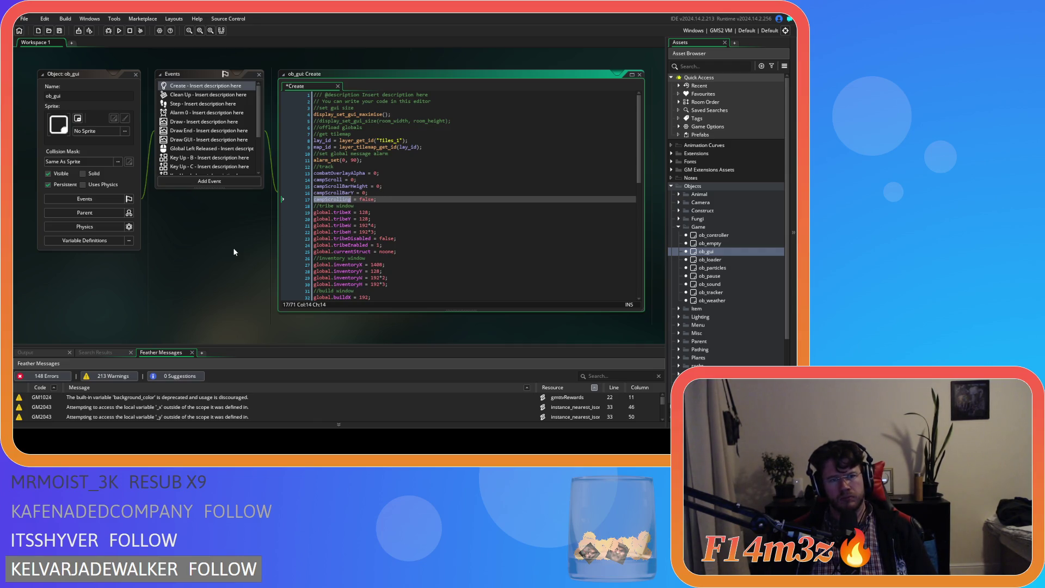
scroll(235, 252, up, 5)
click(253, 222)
text(campScrolling)
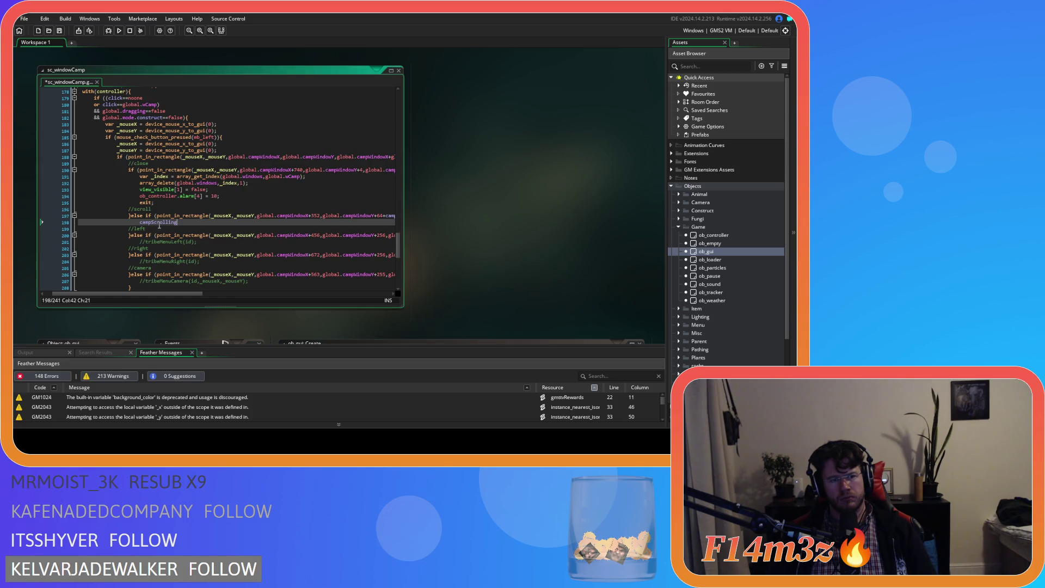
text( = true;)
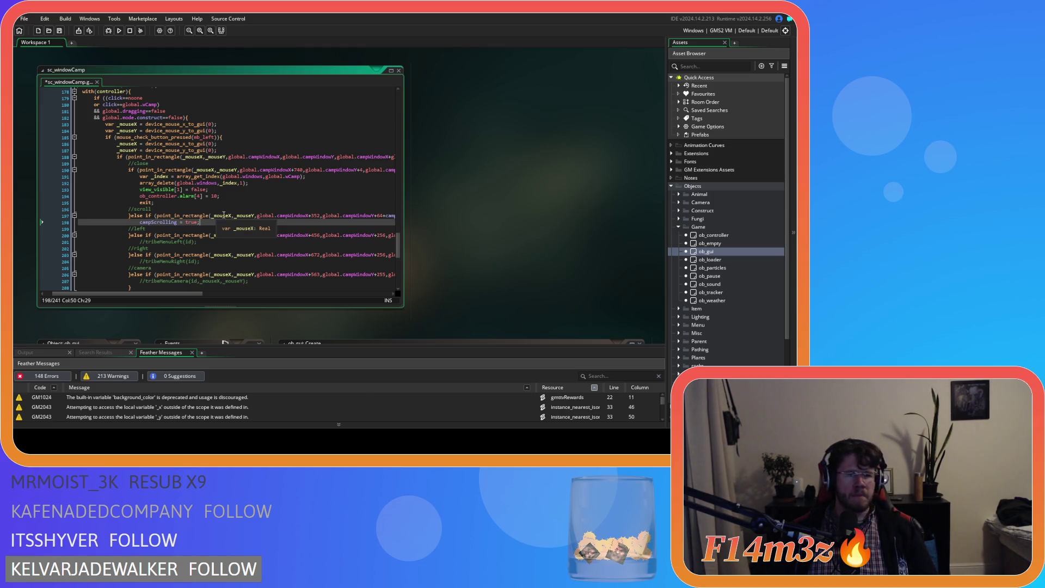
Step: Duplicate the mouse_check_button if block and change the first condition to campScrolling==true
scroll(223, 215, down, 3)
scroll(224, 215, down, 4)
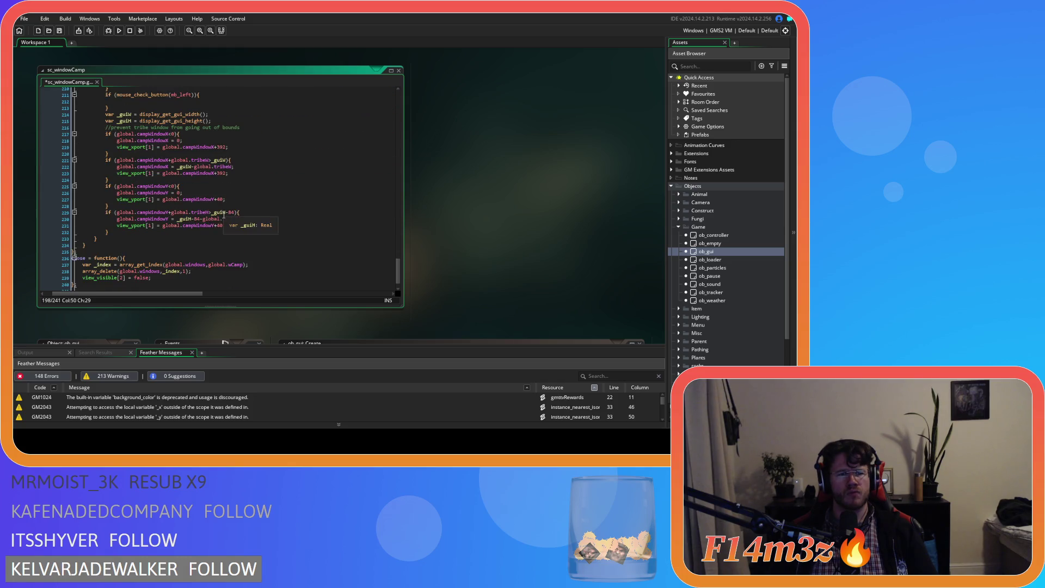
click(184, 167)
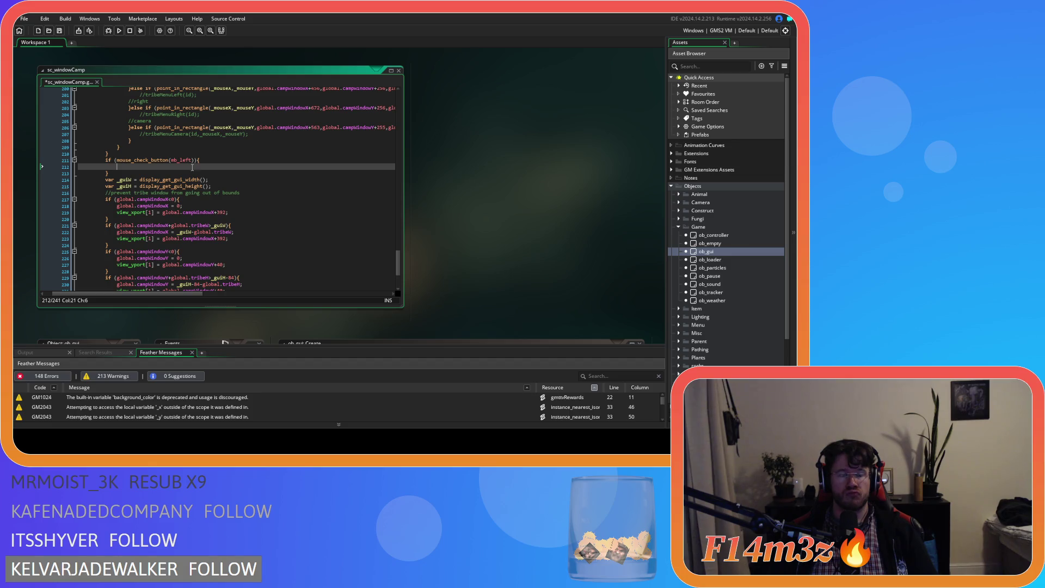
click(122, 161)
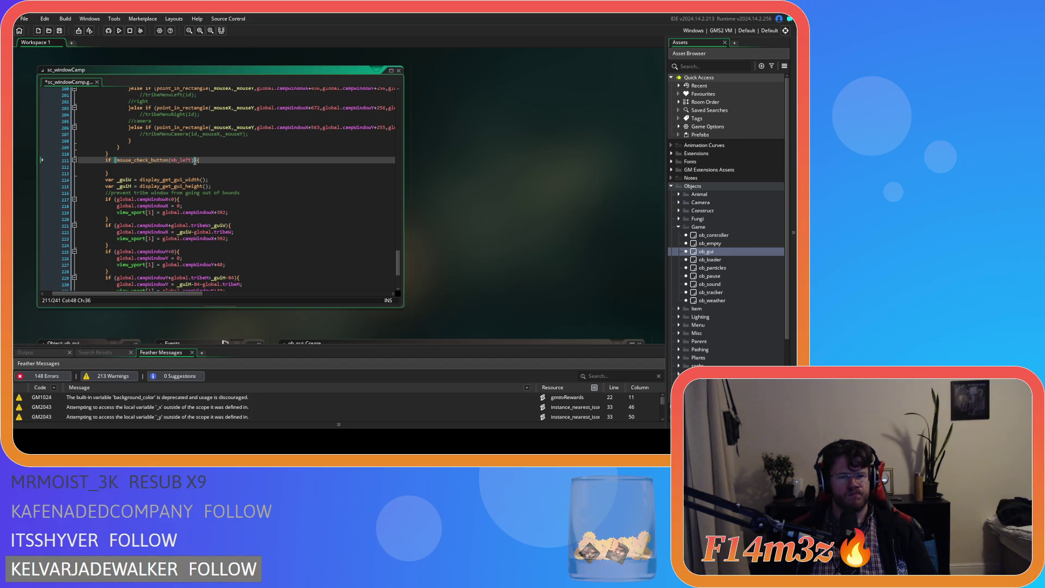
key(Left)
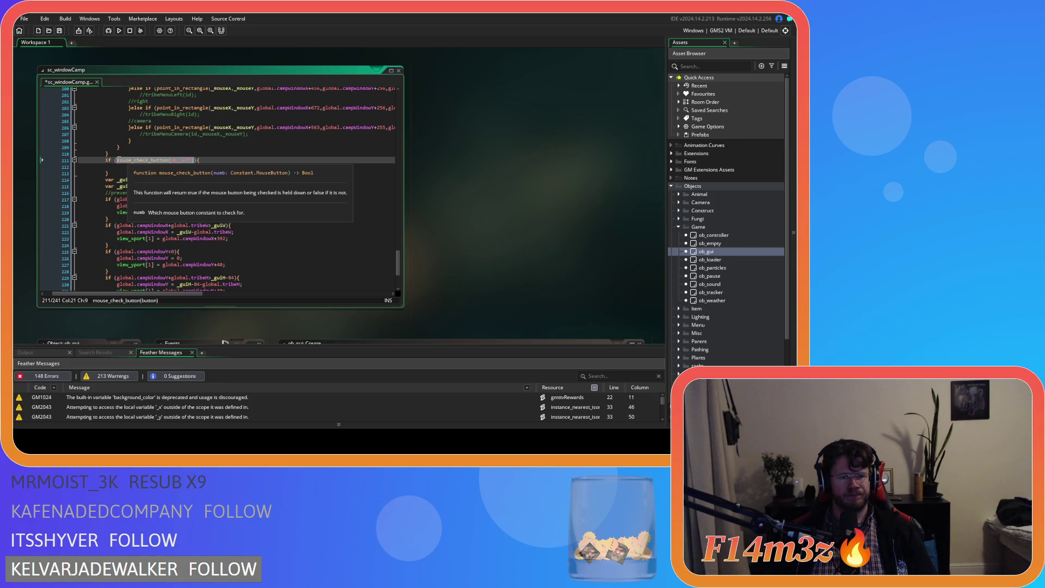
key(shift+Down)
key(shift+Down)
key(ctrl+d)
click(119, 162)
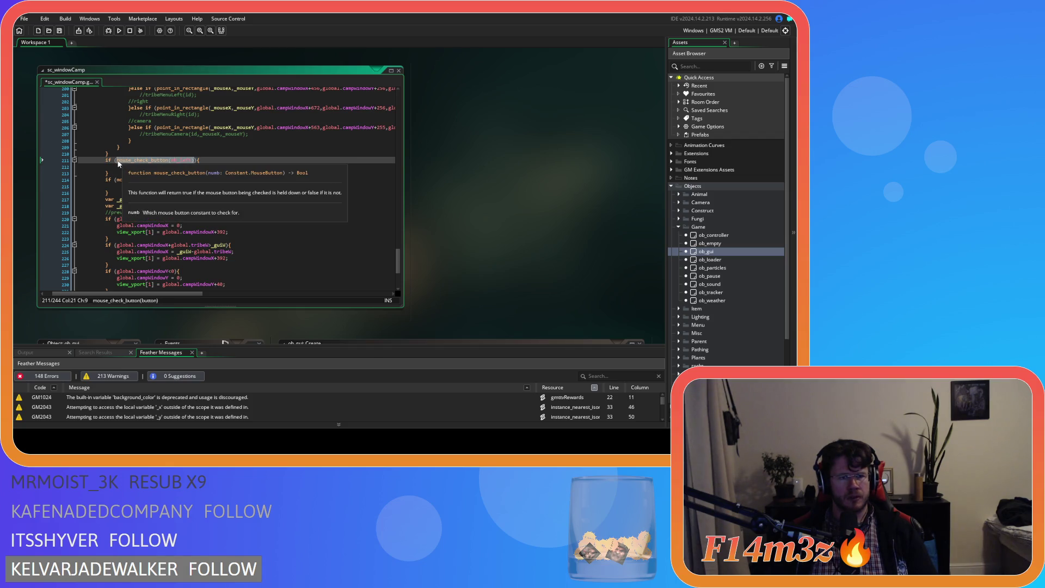
text(campScrolling==tr)
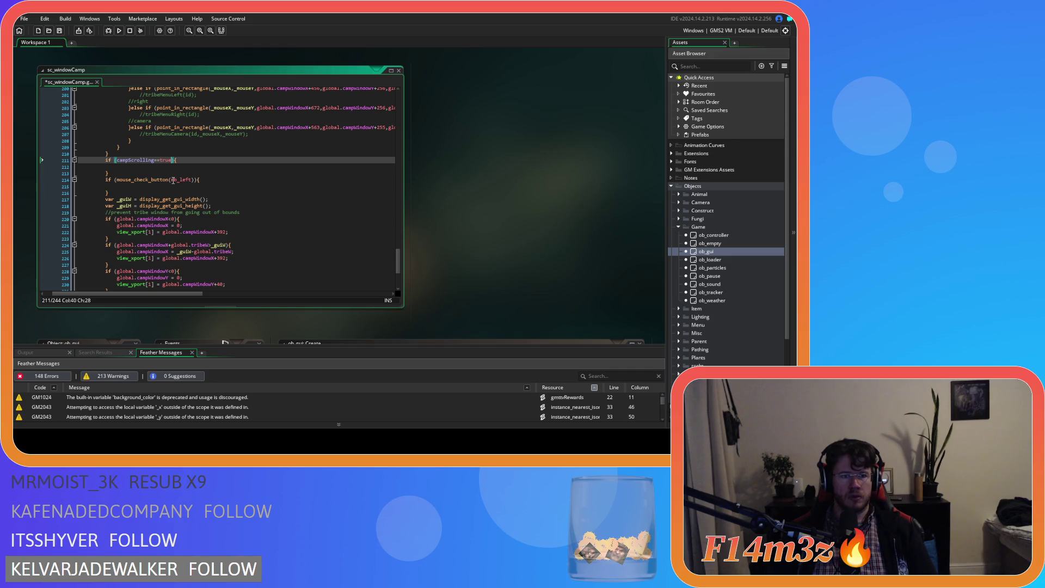
text(ue)
Step: Change the duplicated block's condition to mouse_check_button_released(mb_left)
click(169, 180)
text(_re)
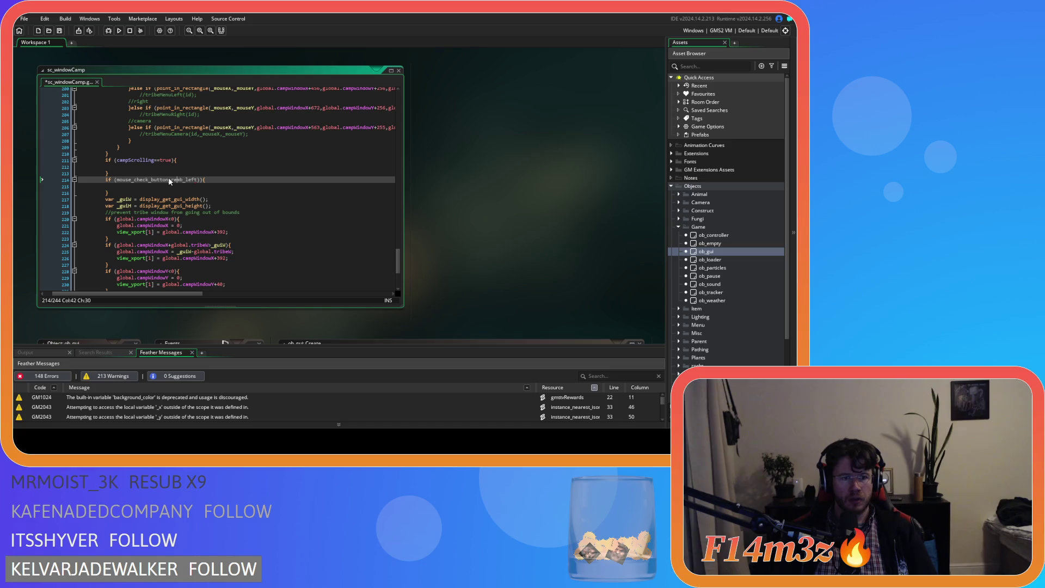
key(BackSpace)
key(BackSpace)
key(BackSpace)
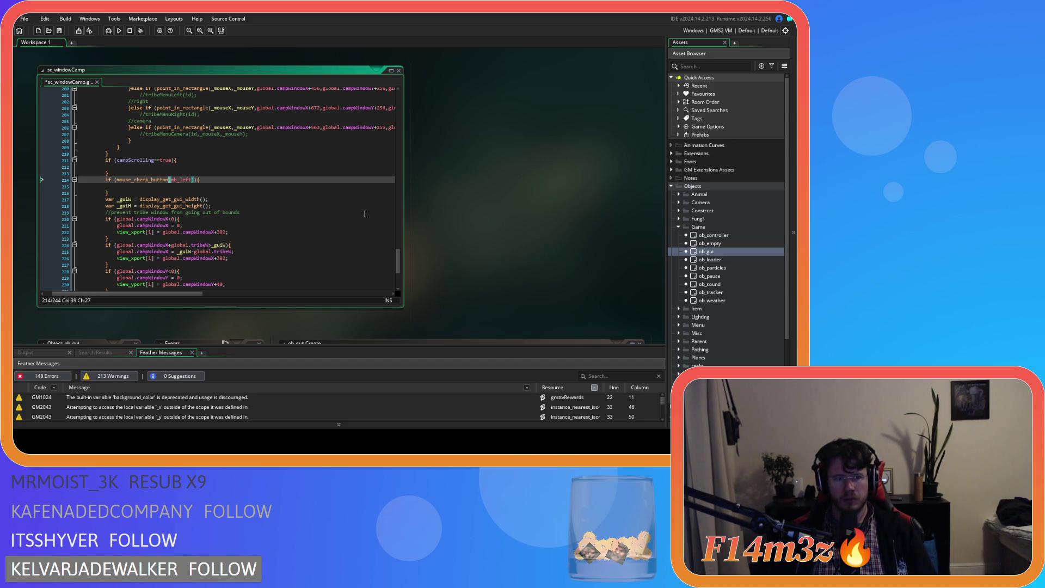
text(_)
key(Escape)
text(relea)
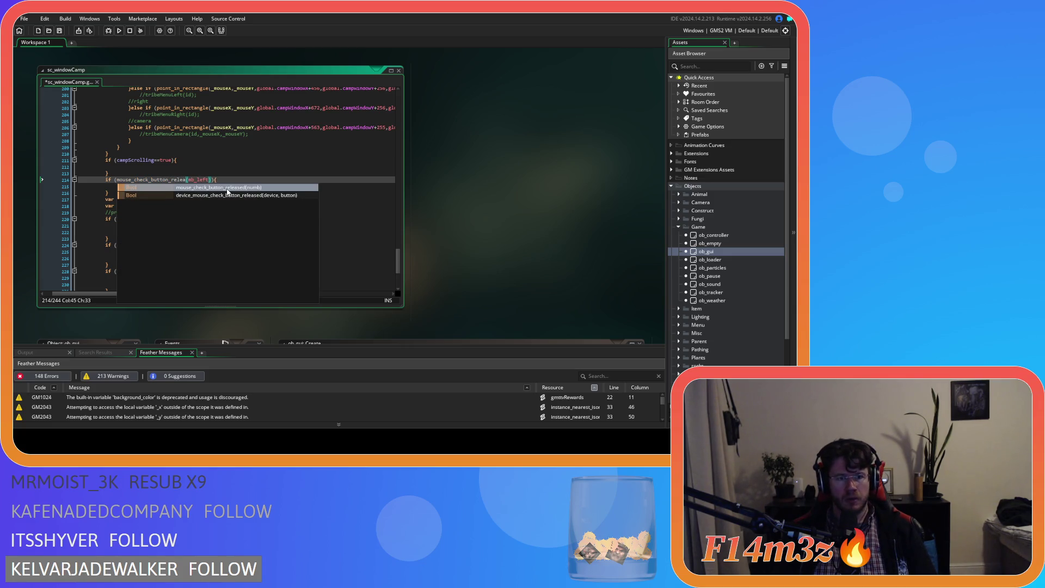
key(Return)
key(BackSpace)
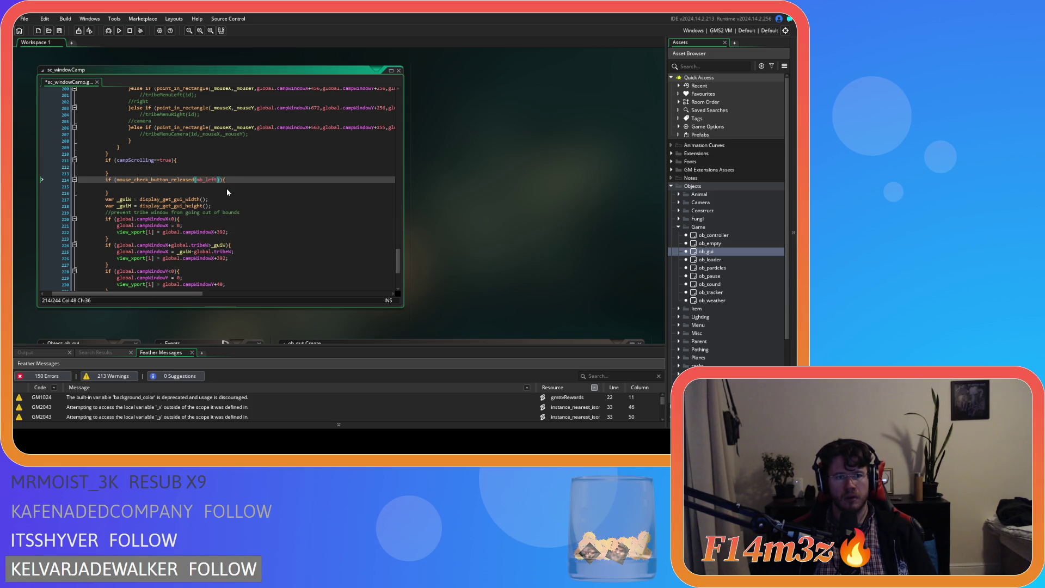
click(193, 183)
Step: Copy 'campScrolling = true;' into the released block and change it to 'campScrolling = false;'
click(173, 161)
scroll(215, 171, up, 6)
click(207, 188)
drag(140, 189, 201, 190)
key(ctrl+c)
click(163, 281)
key(ctrl+v)
scroll(171, 264, down, 3)
key(ctrl+z)
click(166, 253)
key(ctrl+v)
double_click(167, 251)
text(false)
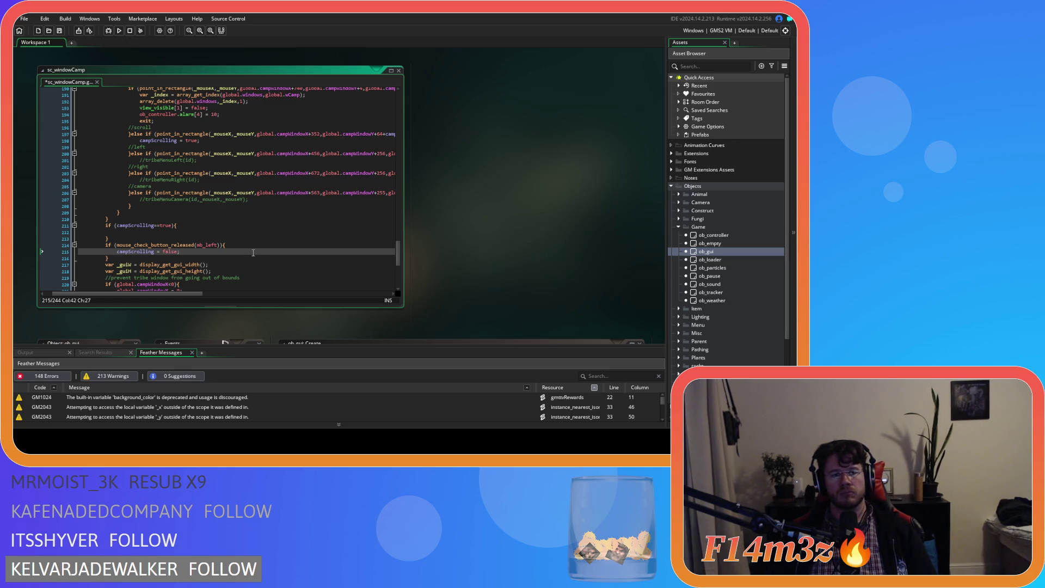
key(Up)
key(Up)
key(Up)
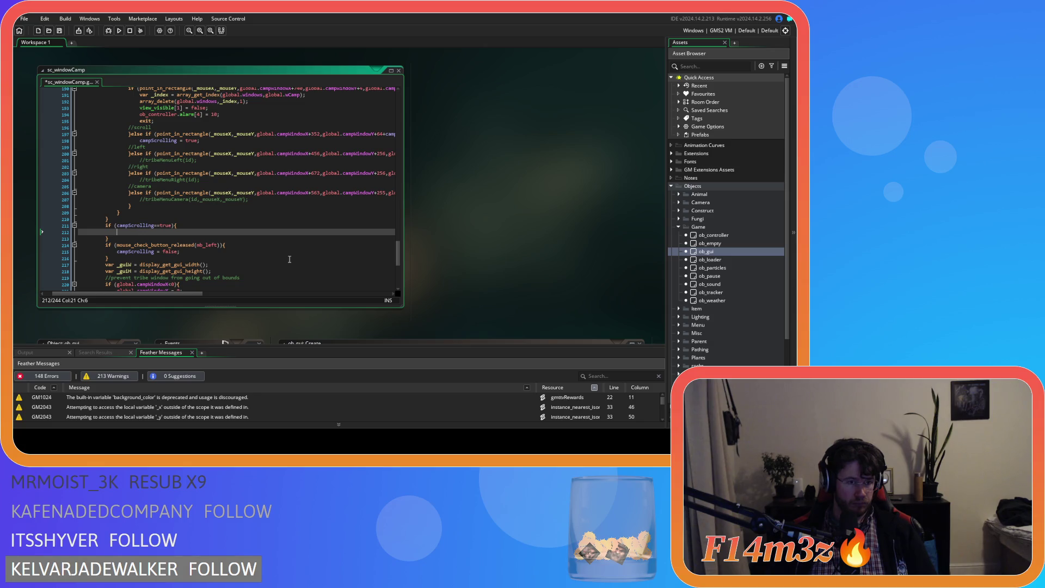
Step: Replace the device_mouse_x_to_gui(0) and device_mouse_y_to_gui(0) initialisers of _mouseX and _mouseY with 0, and save
scroll(290, 259, up, 7)
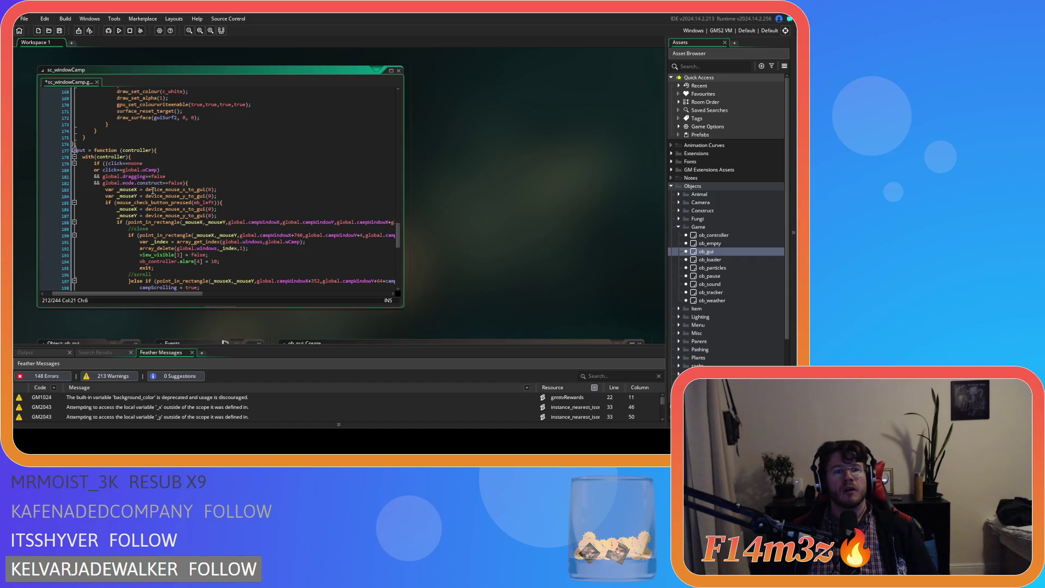
drag(145, 190, 214, 195)
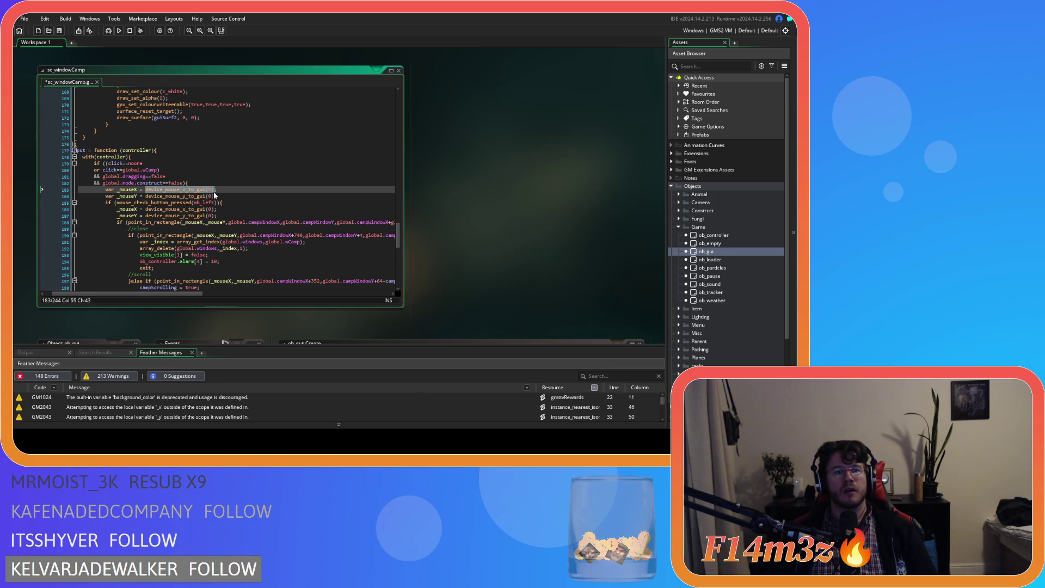
mouse_move(202, 204)
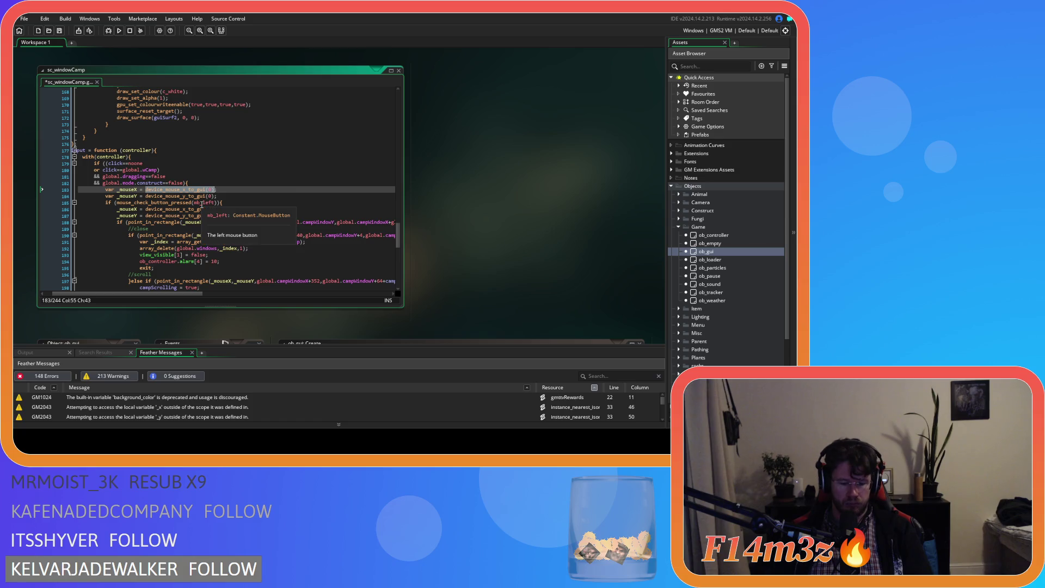
text(0;)
drag(145, 196, 211, 201)
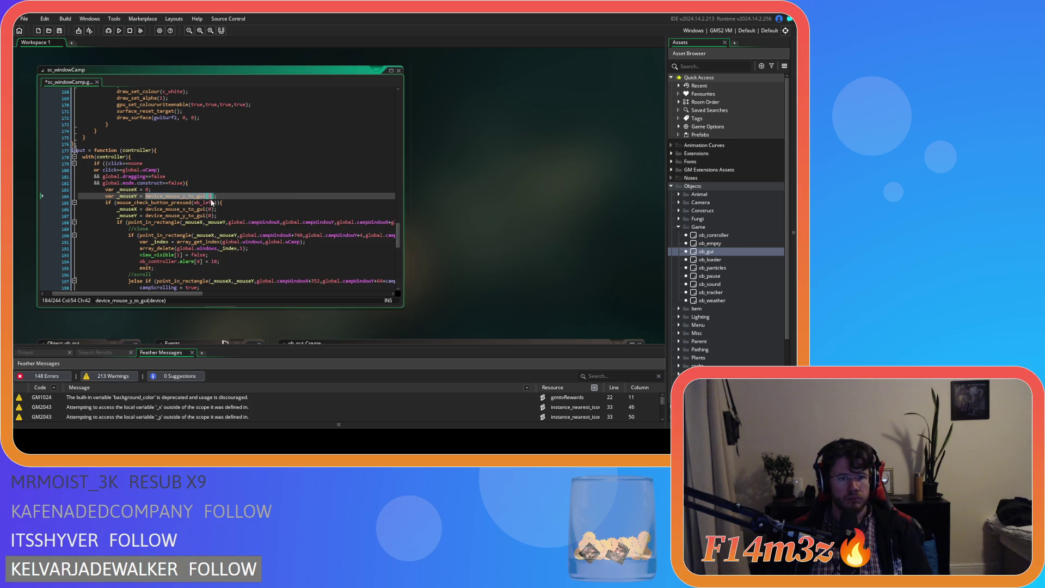
text(0)
key(End)
key(ctrl+s)
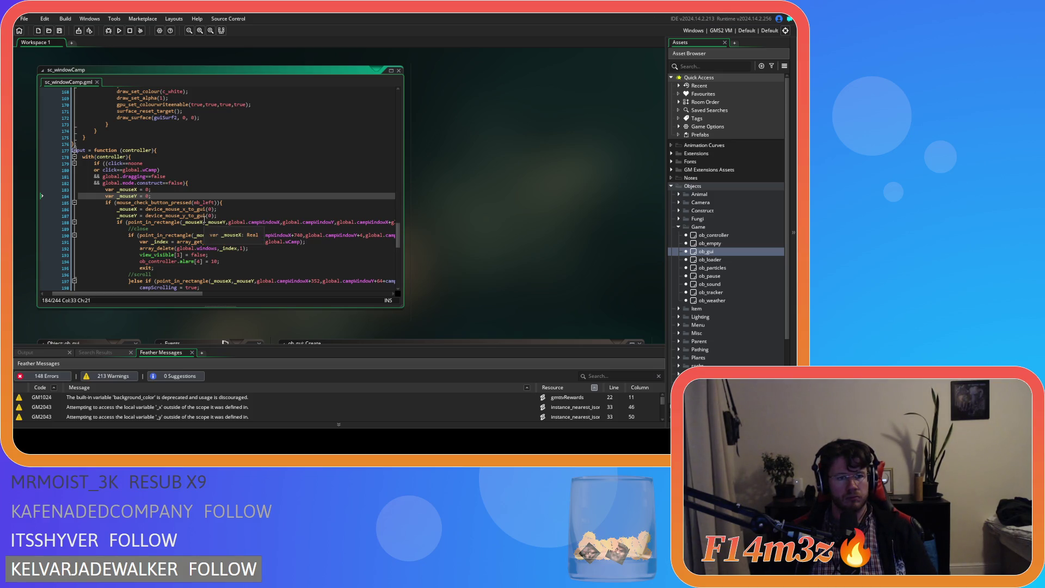
scroll(204, 217, down, 7)
click(168, 233)
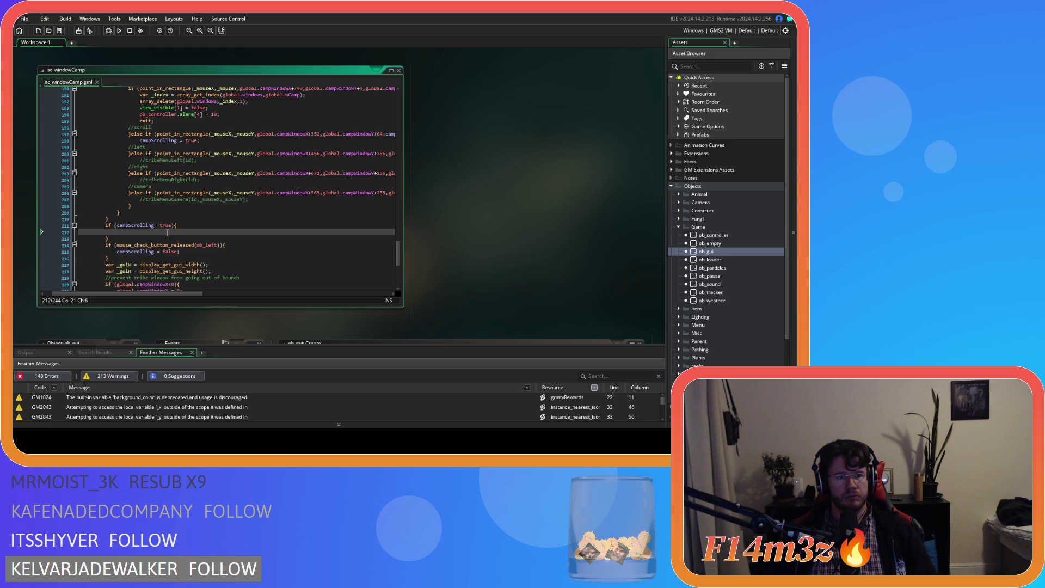
Step: Move the _mouseX and _mouseY device_mouse_x/y_to_gui(0) assignments into the campScrolling==true block
scroll(168, 233, up, 5)
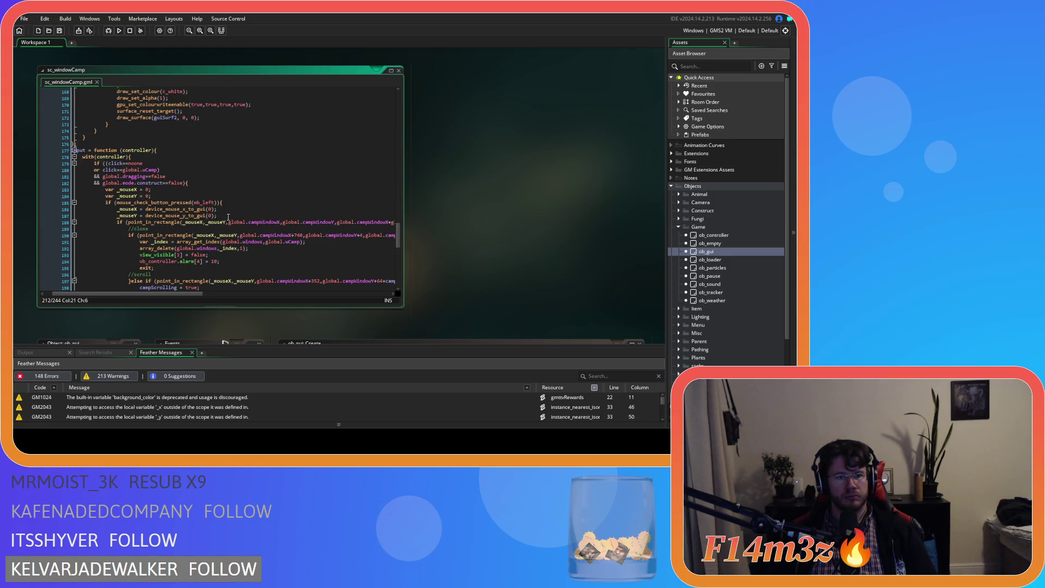
drag(228, 217, 117, 209)
key(ctrl+v)
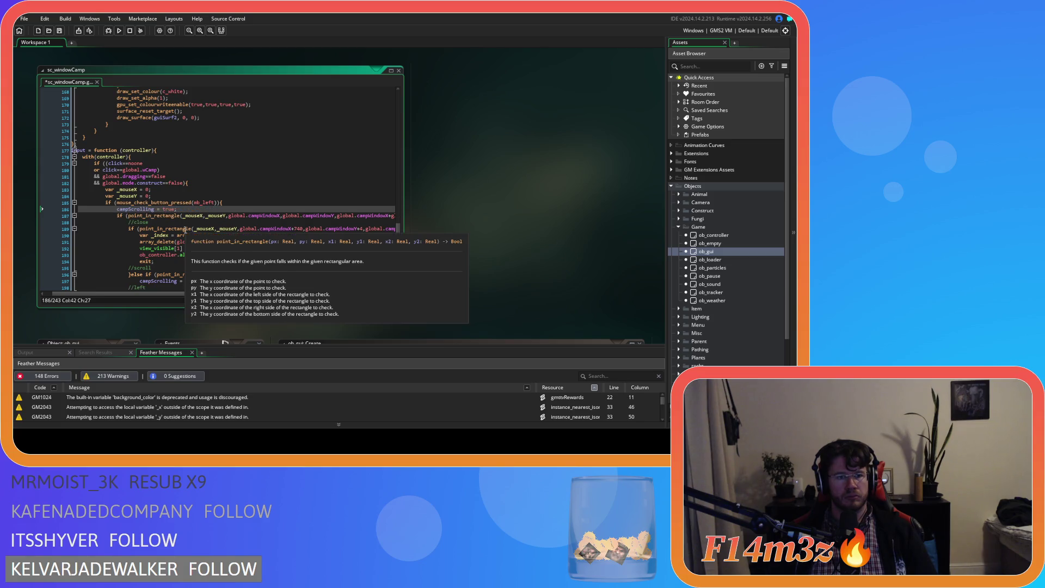
key(ctrl+s)
scroll(161, 185, down, 7)
click(161, 185)
key(ctrl+v)
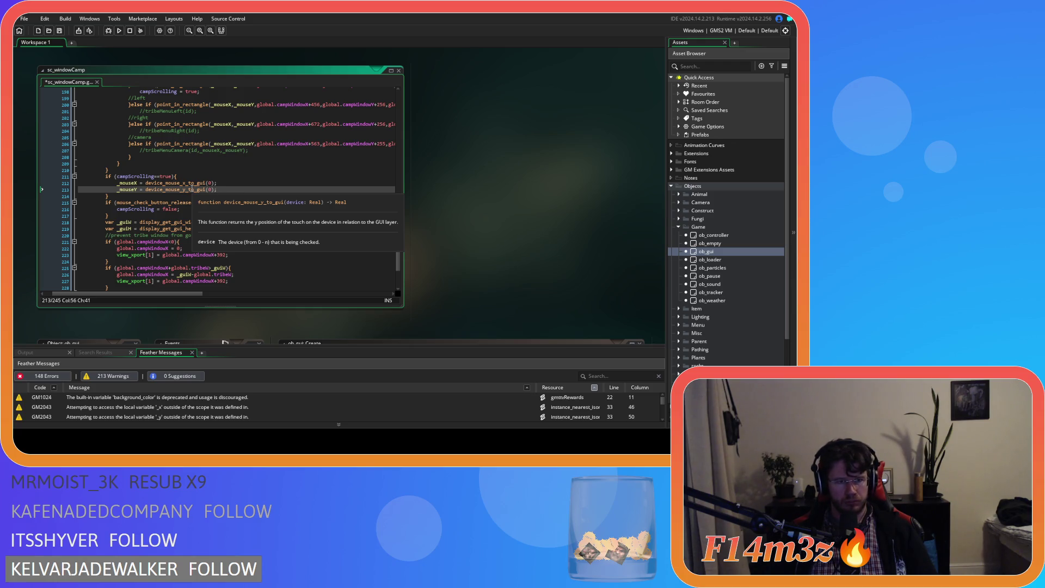
scroll(192, 189, up, 8)
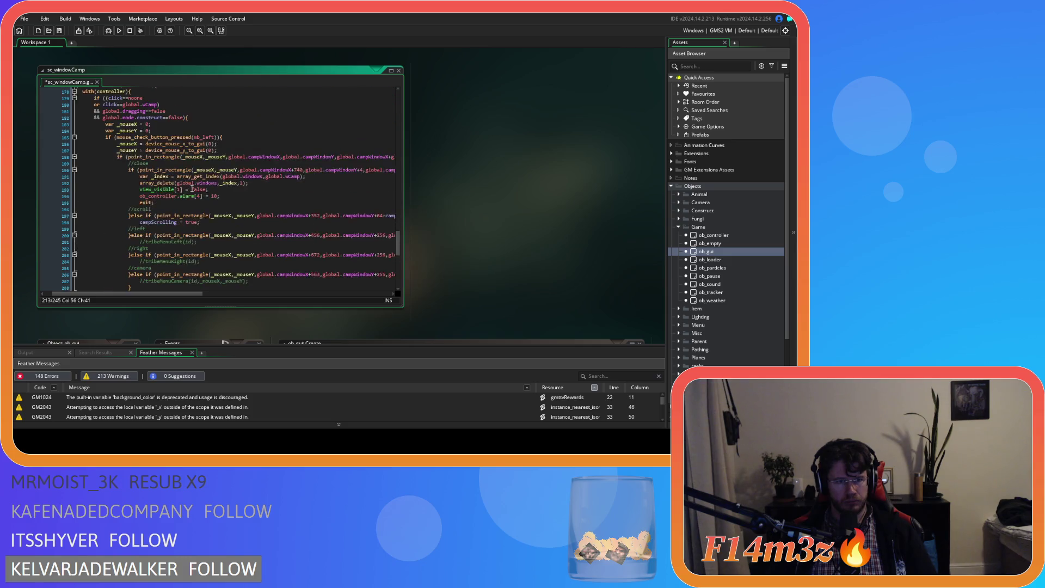
click(234, 183)
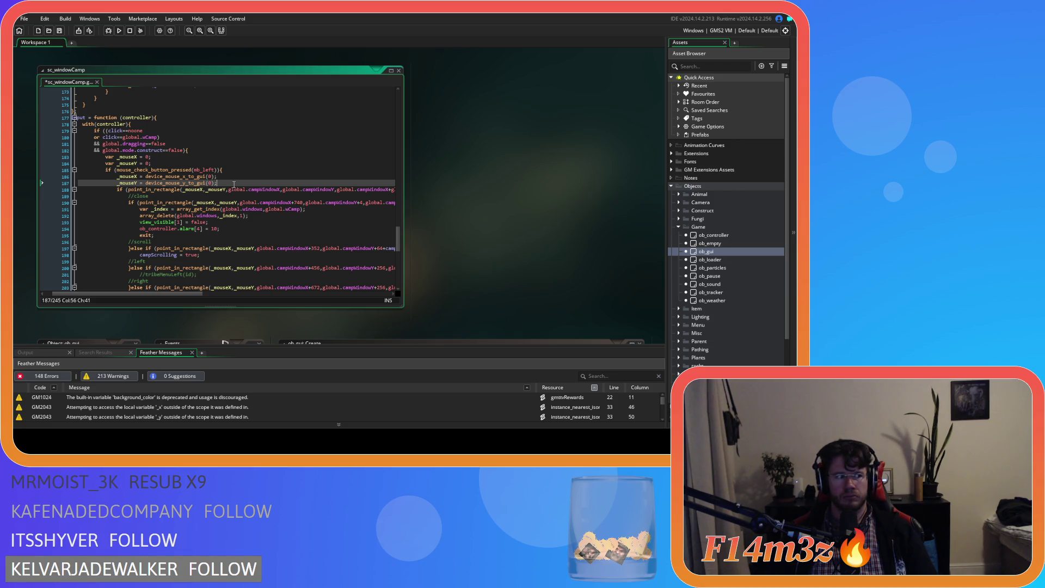
scroll(234, 185, down, 8)
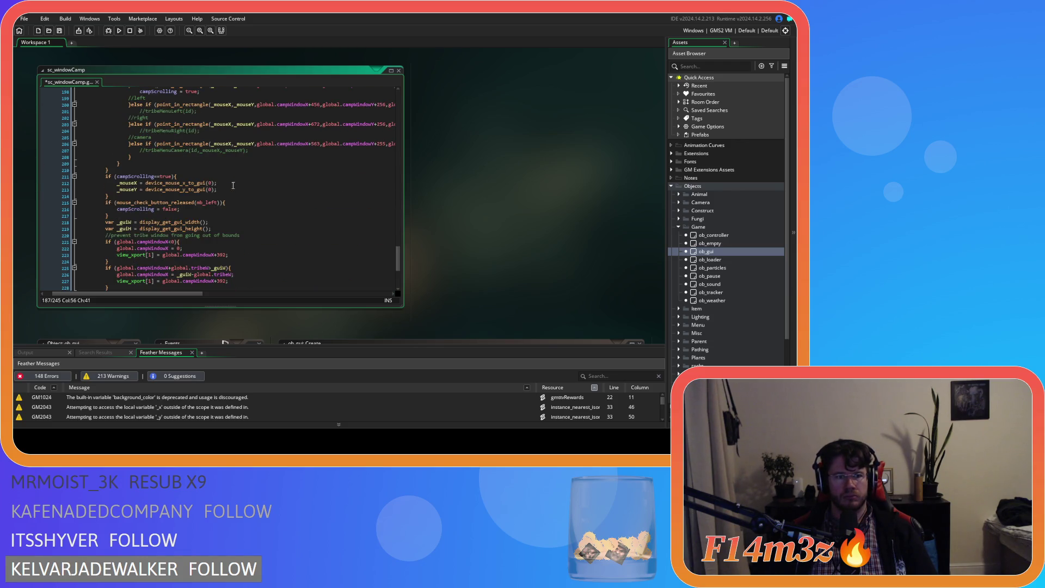
click(125, 183)
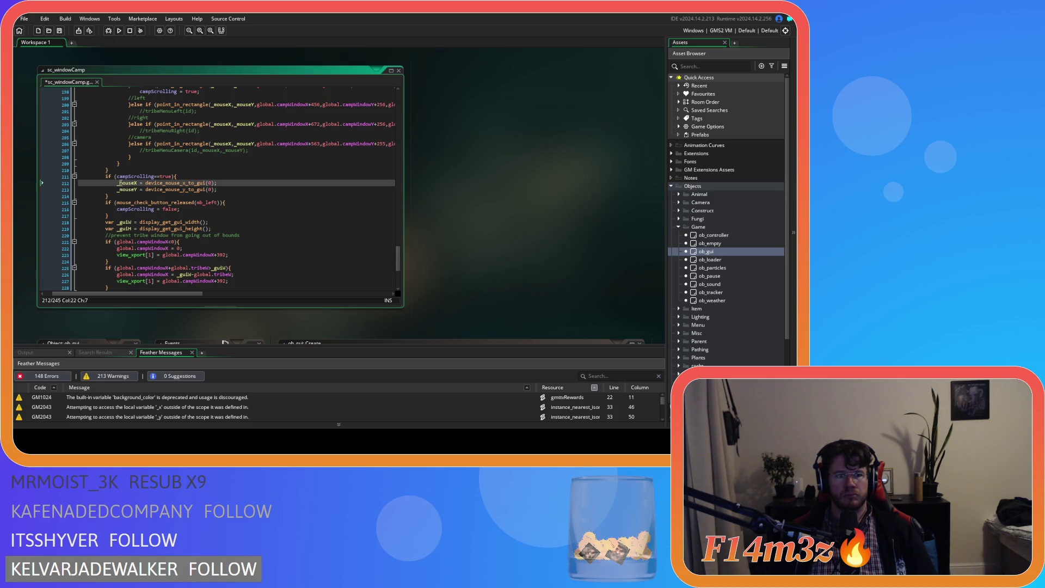
Step: Rename the block's variables to local 'var _dragX' and 'var _dragY', and save
key(Right)
key(BackSpace)
key(BackSpace)
key(BackSpace)
text(dragX)
double_click(121, 189)
text(_dragY)
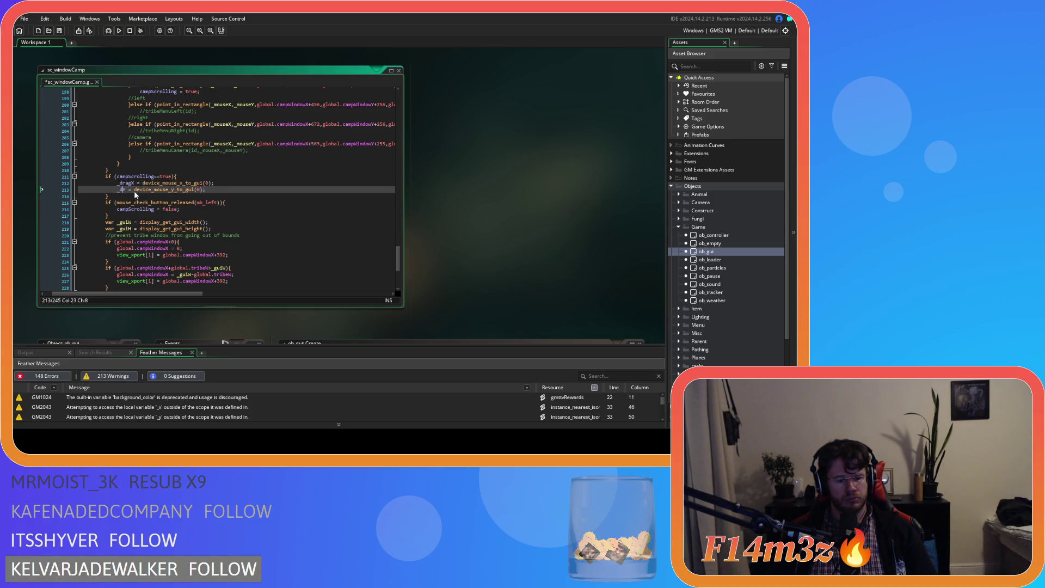
click(117, 183)
text(var)
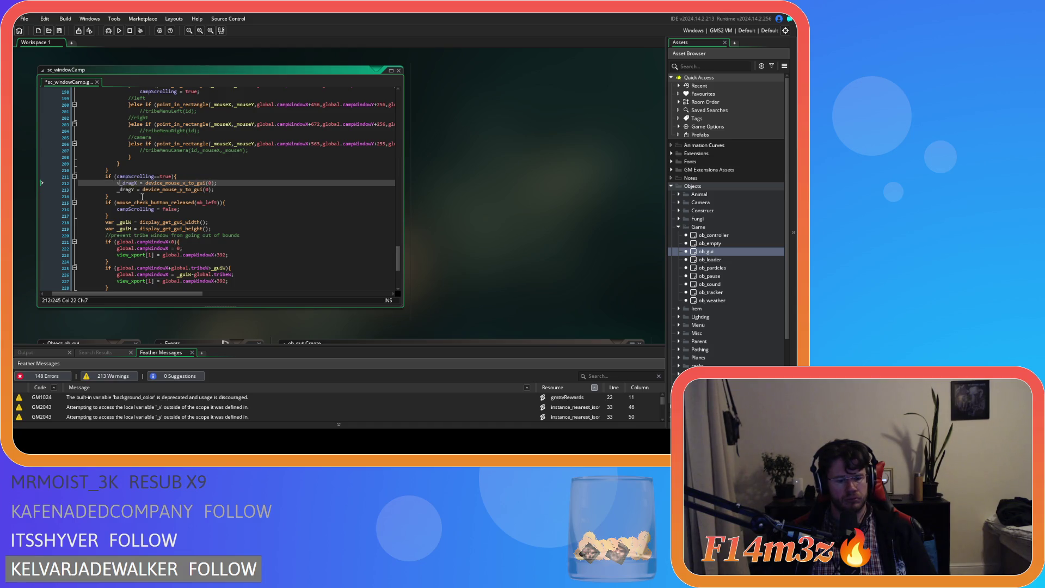
click(116, 190)
text(var)
click(122, 190)
text(r)
key(ctrl+s)
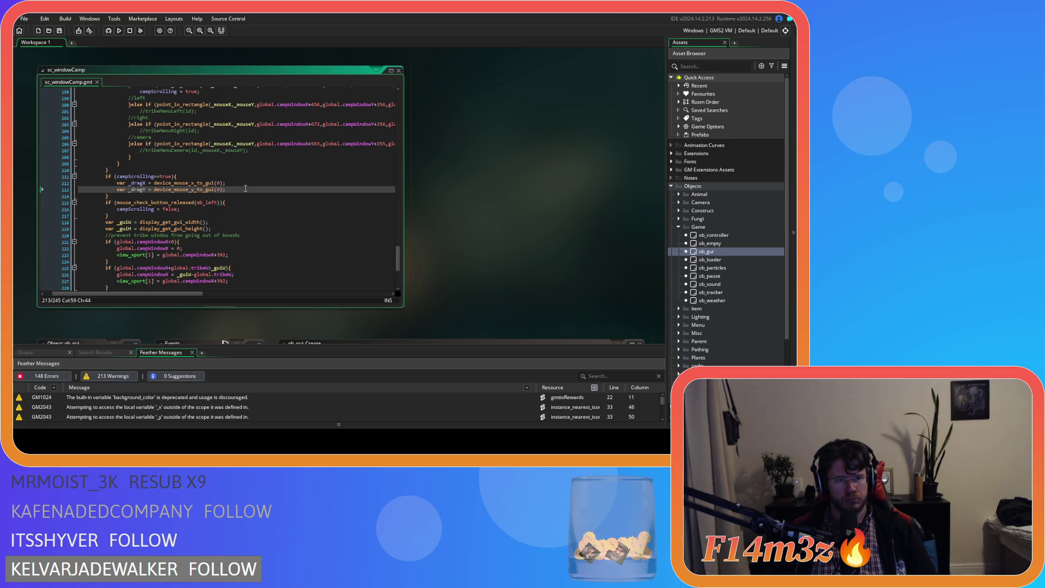
Step: Delete the _dragX line and begin an 'if (' statement below the _dragY declaration
key(Up)
key(shift+Up)
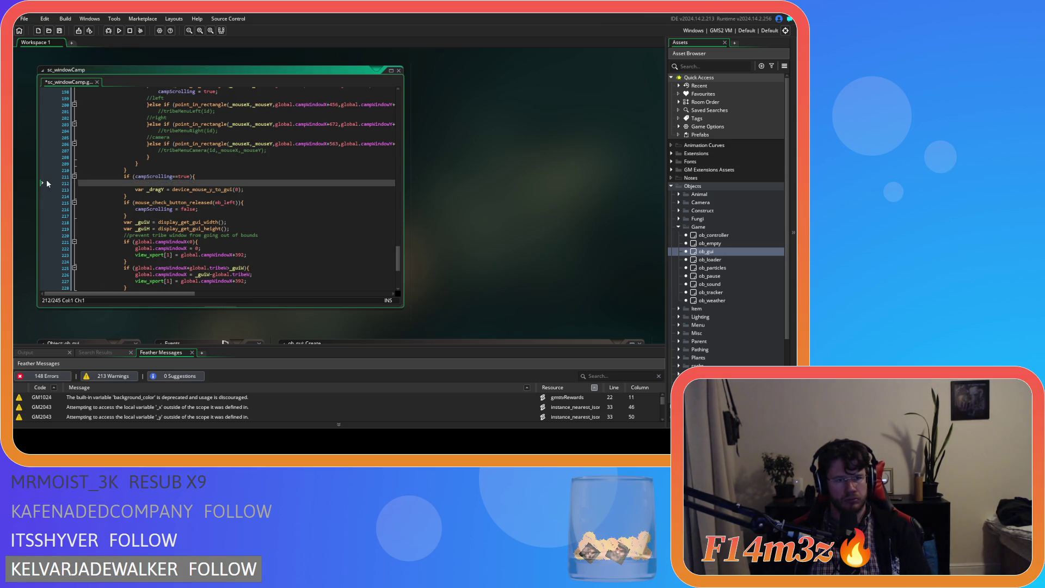
key(BackSpace)
click(259, 183)
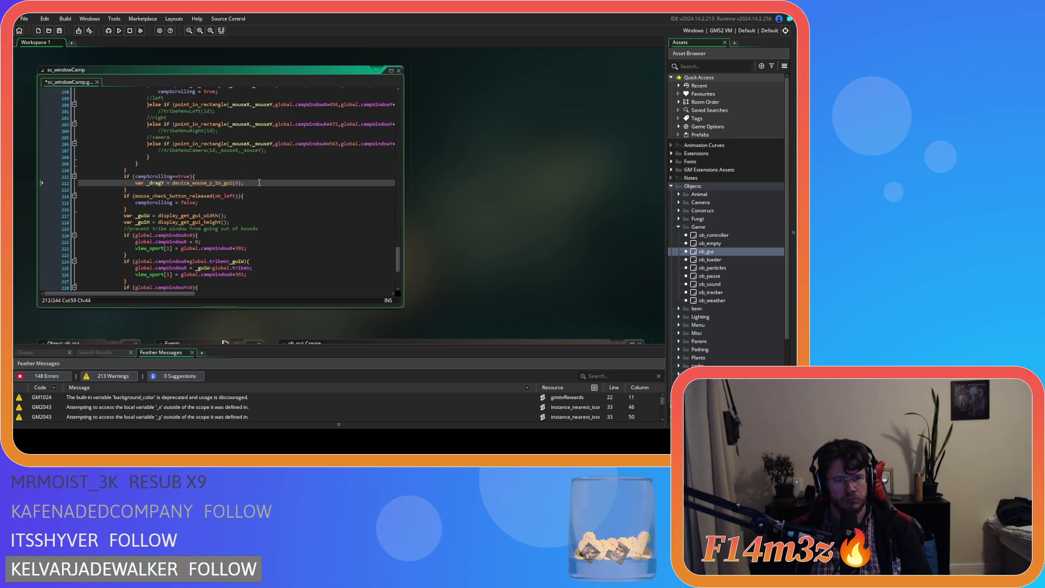
key(Return)
text(if ()
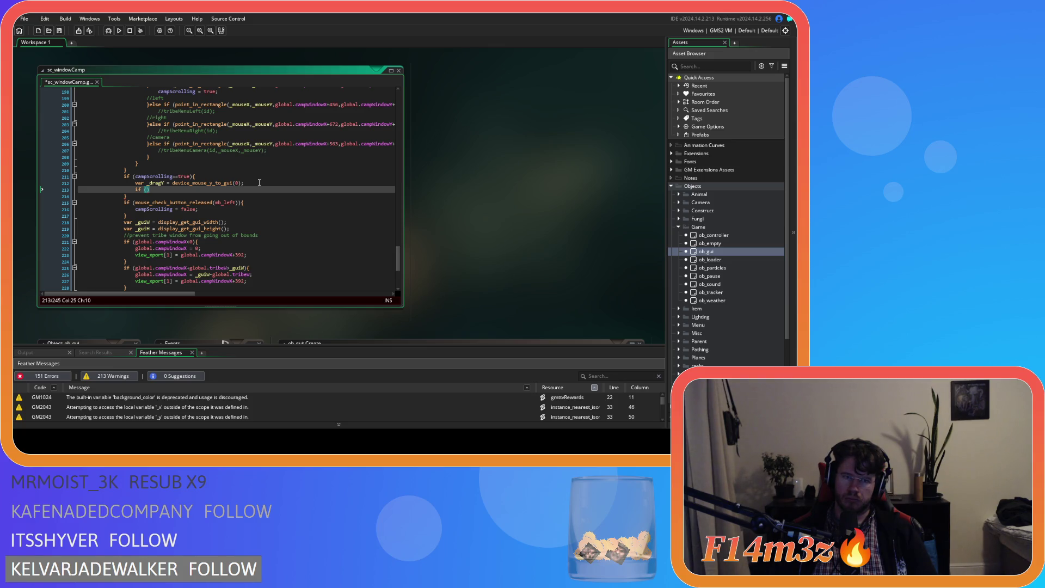
Step: Write an if (_dragY>_mouseY) branch followed by an else if (_dragY<_mouseY) branch
text(ragY>)
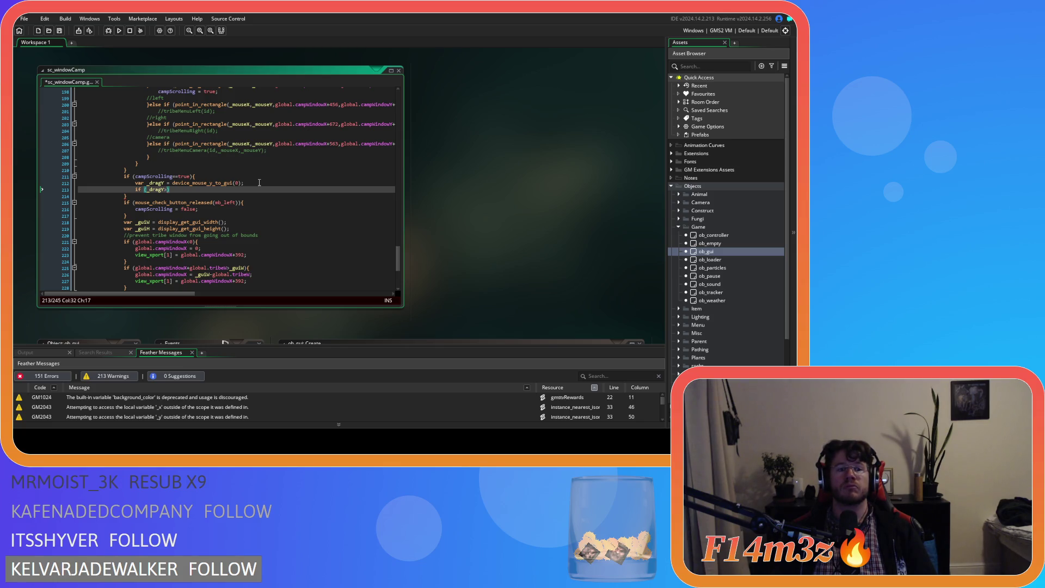
text(_mouseY))
text({)
key(Return)
key(Return)
text(})
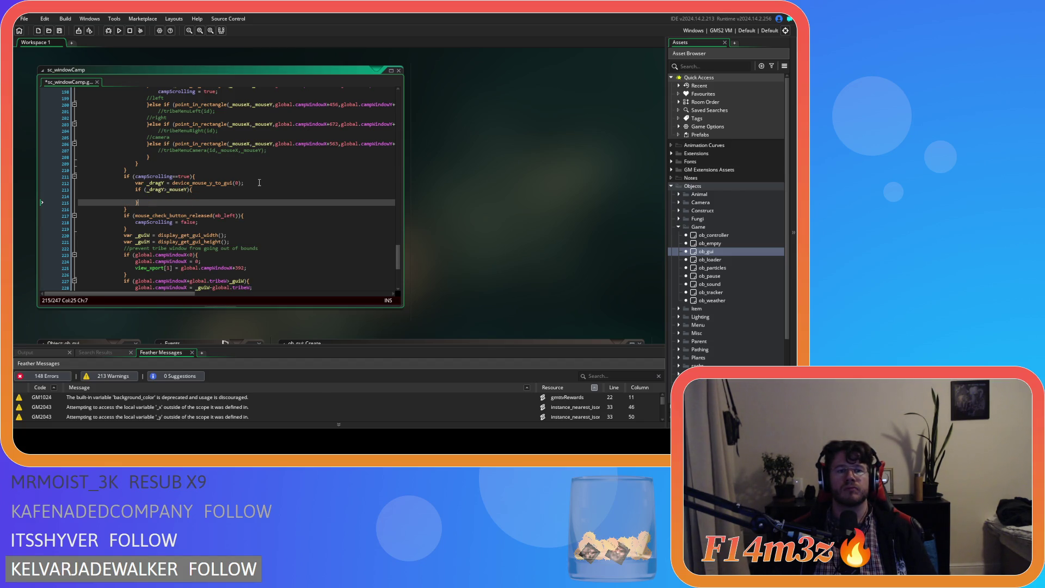
text(else if ()
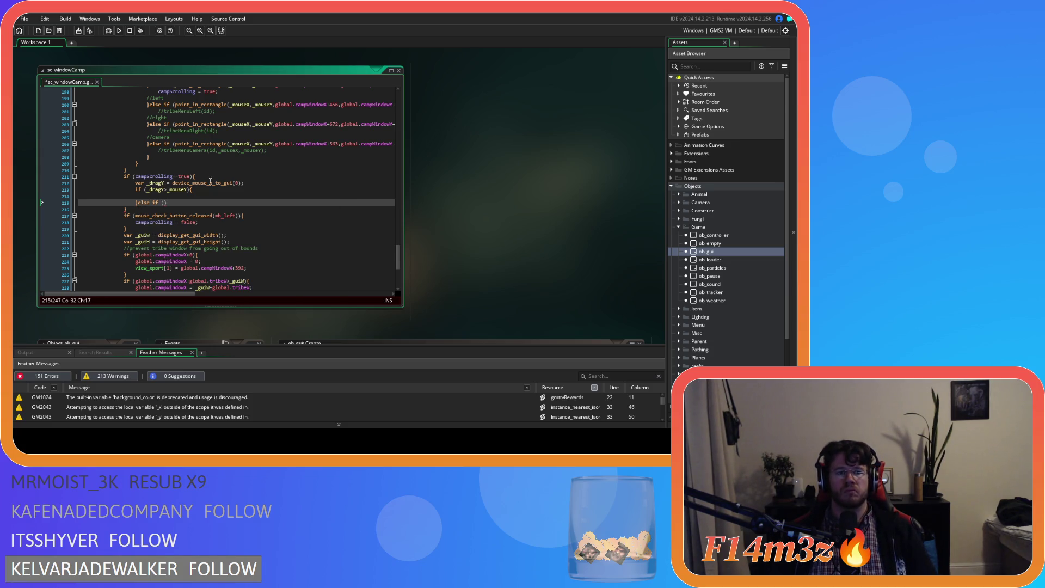
click(170, 189)
drag(170, 190, 145, 190)
key(ctrl+c)
click(163, 202)
key(ctrl+v)
key(End)
text({)
key(Return)
key(Return)
text(})
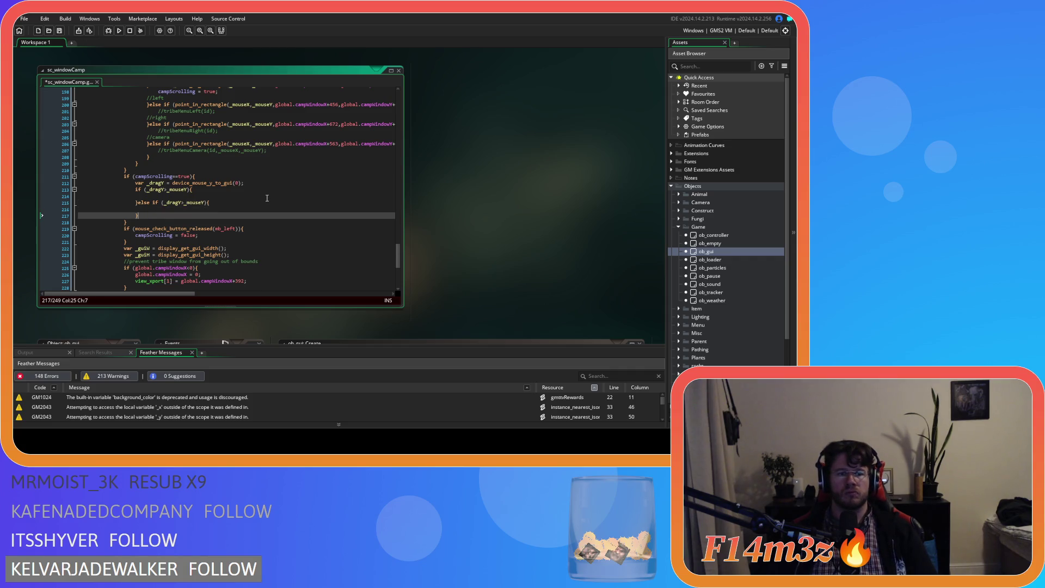
double_click(184, 203)
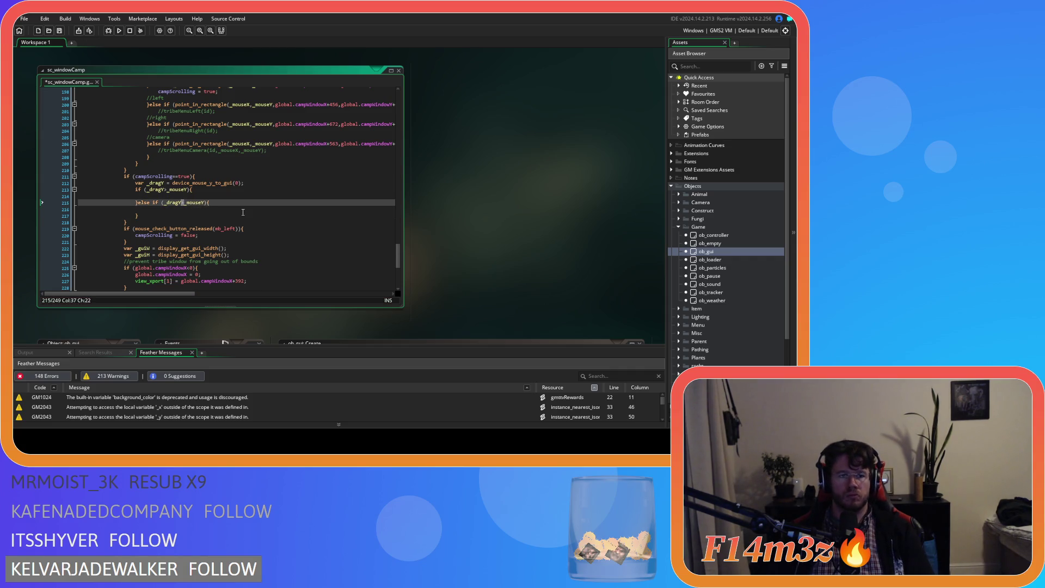
text(<)
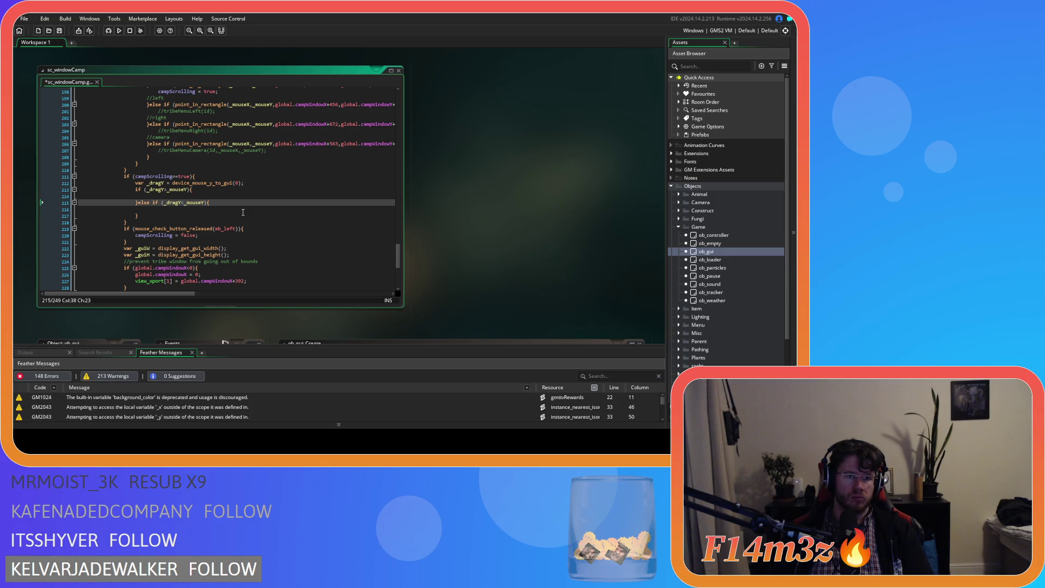
Step: Set campScrollBarY = _dragY - _mouseY in the if branch and _mouseY - _dragY in the else if, then save
click(208, 195)
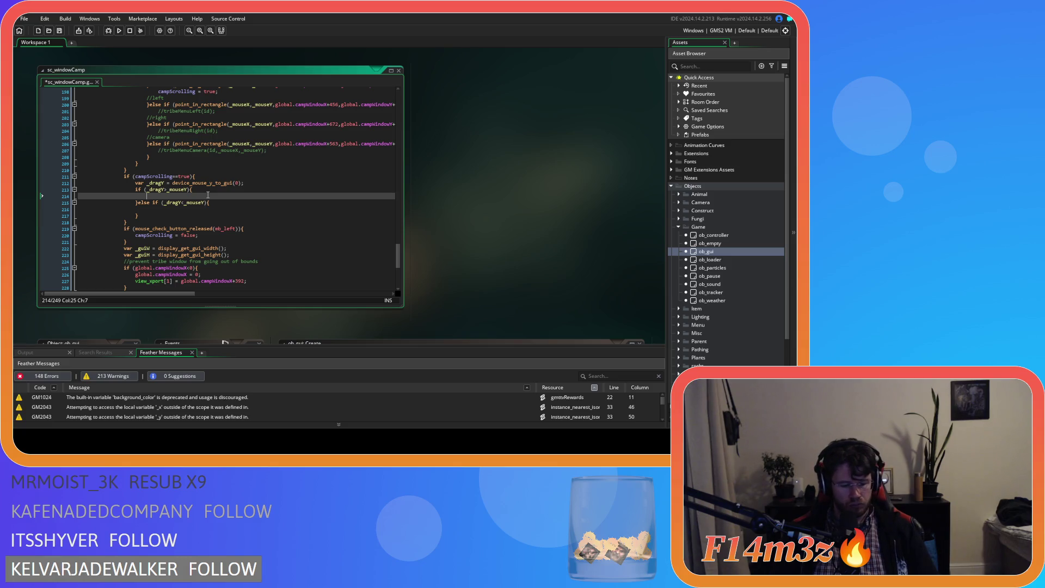
text(campScroll)
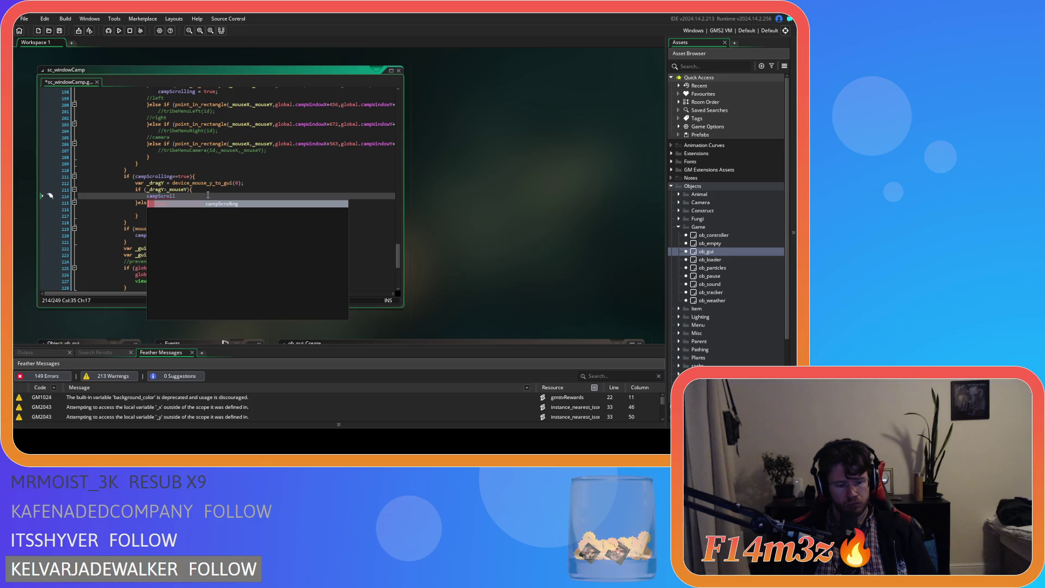
text(BarY =)
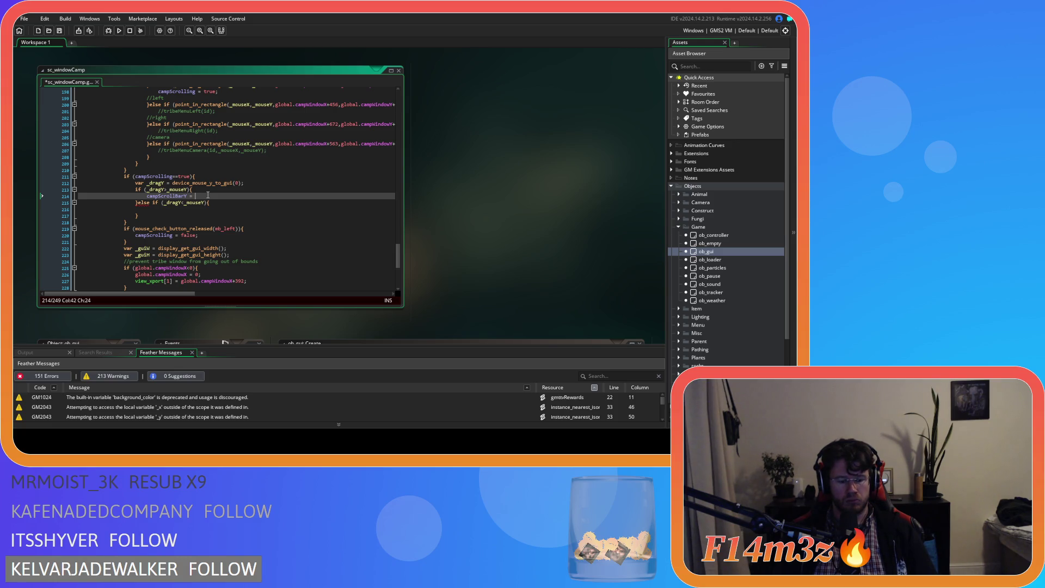
text(_dragY - _)
text(mou)
text(seY;)
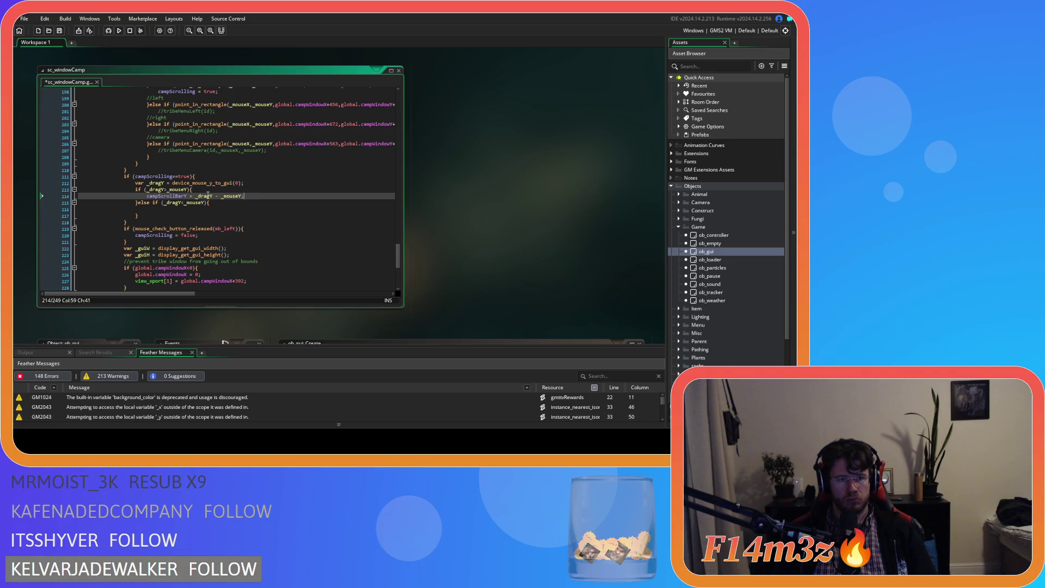
drag(245, 196, 189, 196)
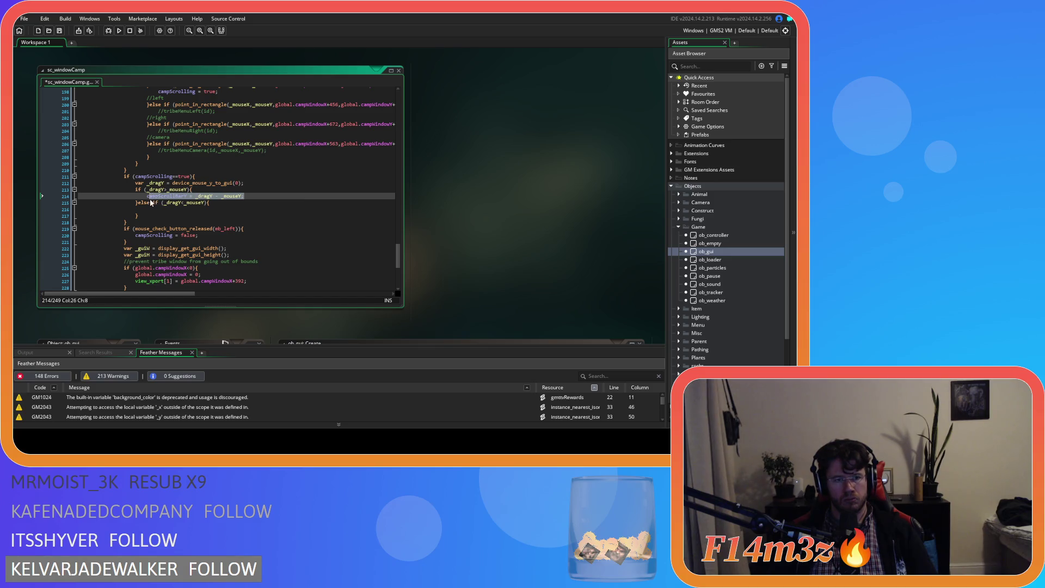
click(174, 211)
key(ctrl+v)
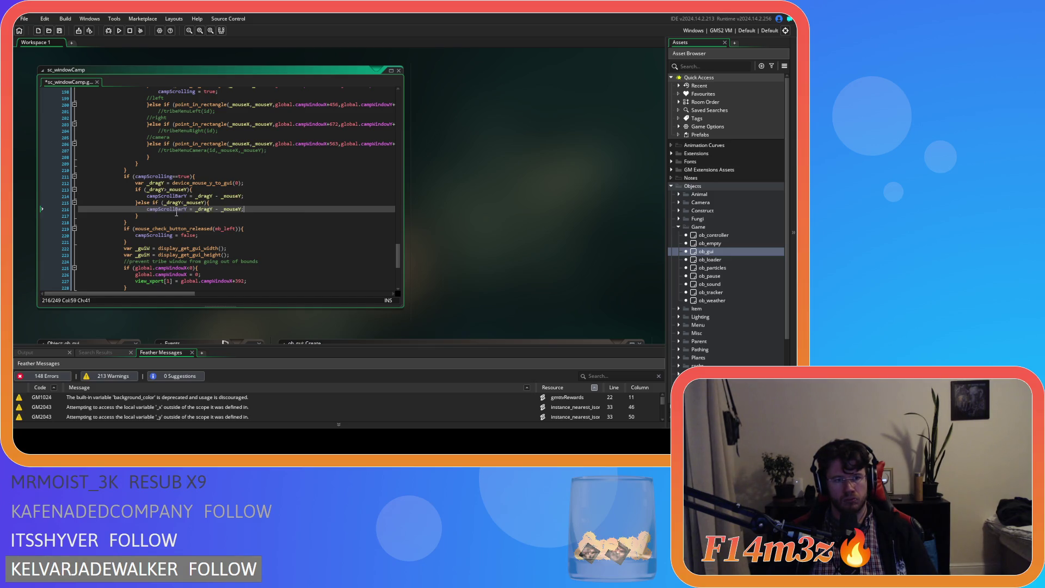
click(203, 202)
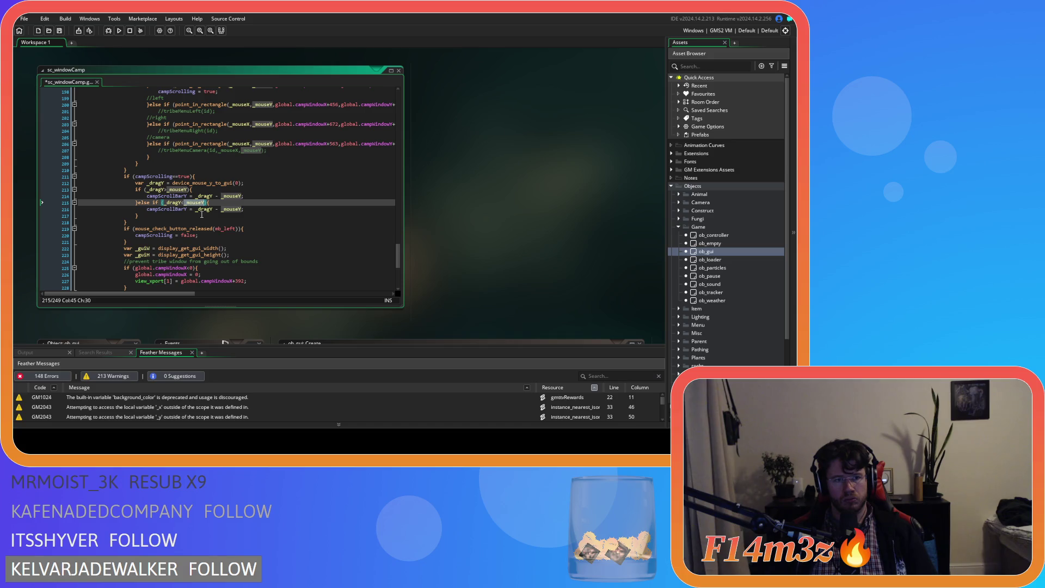
double_click(206, 210)
key(ctrl+v)
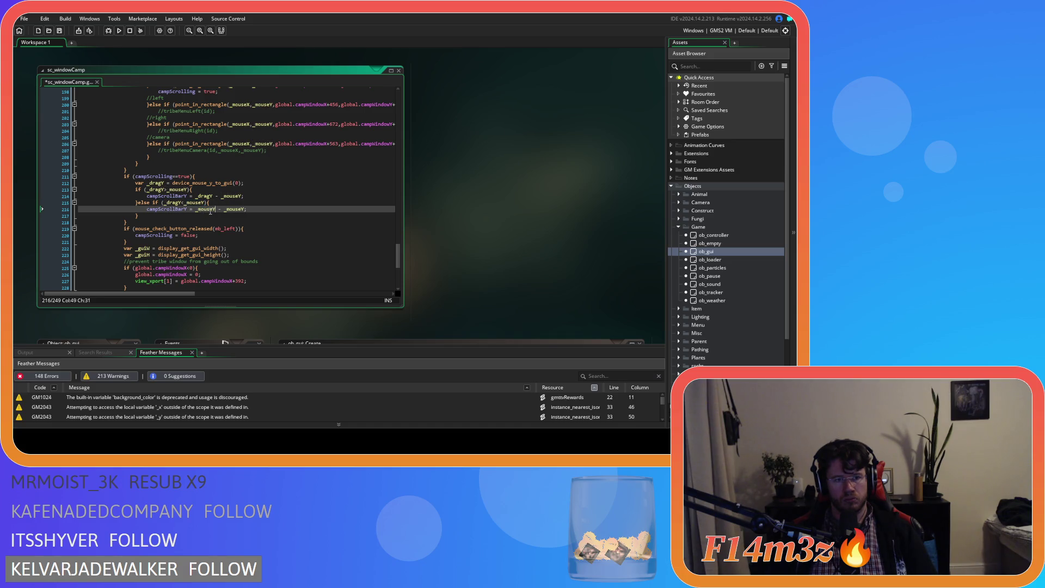
key(Up)
double_click(235, 209)
text(_dragY)
key(ctrl+s)
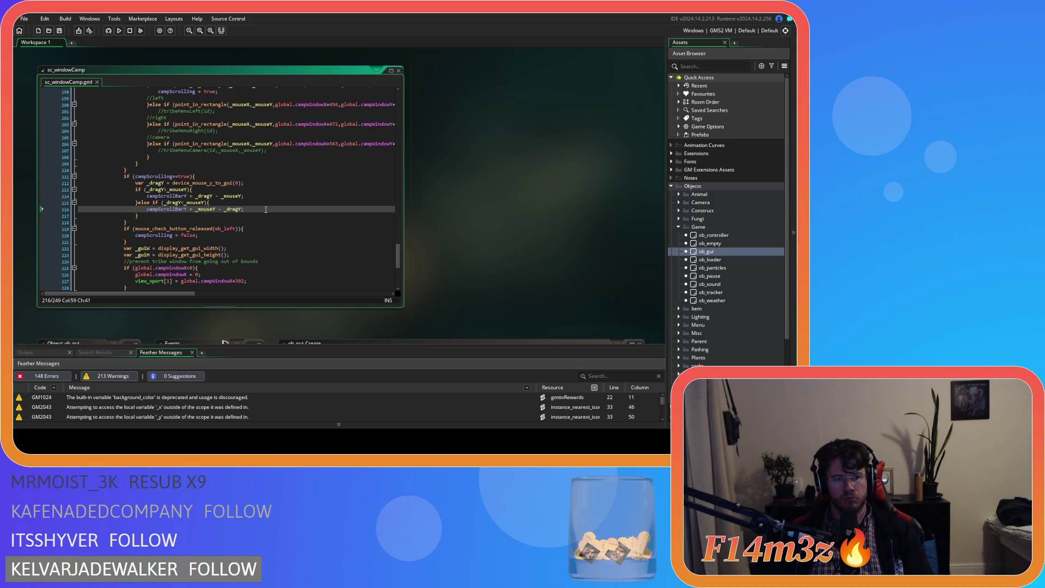
Step: Return to the top of sc_windowCamp and run the game with F5; the run fails
scroll(266, 209, up, 5)
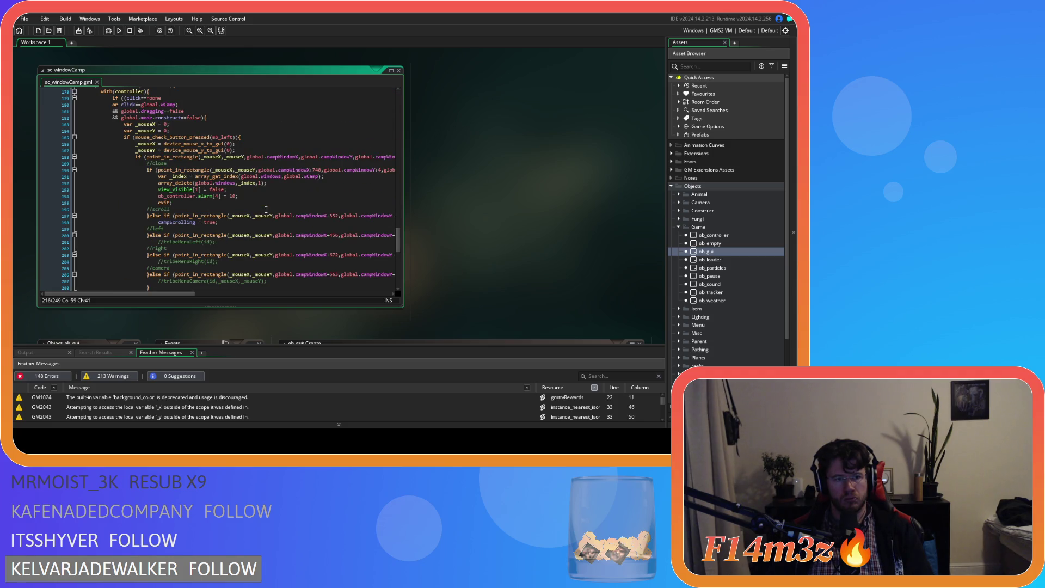
drag(177, 293, 318, 299)
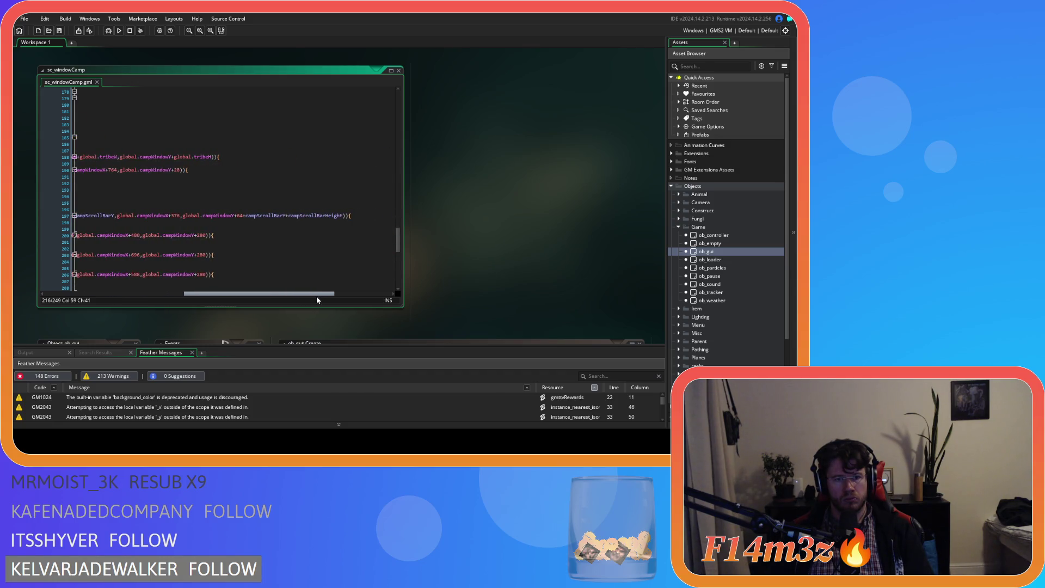
drag(317, 299, 162, 290)
scroll(256, 262, up, 20)
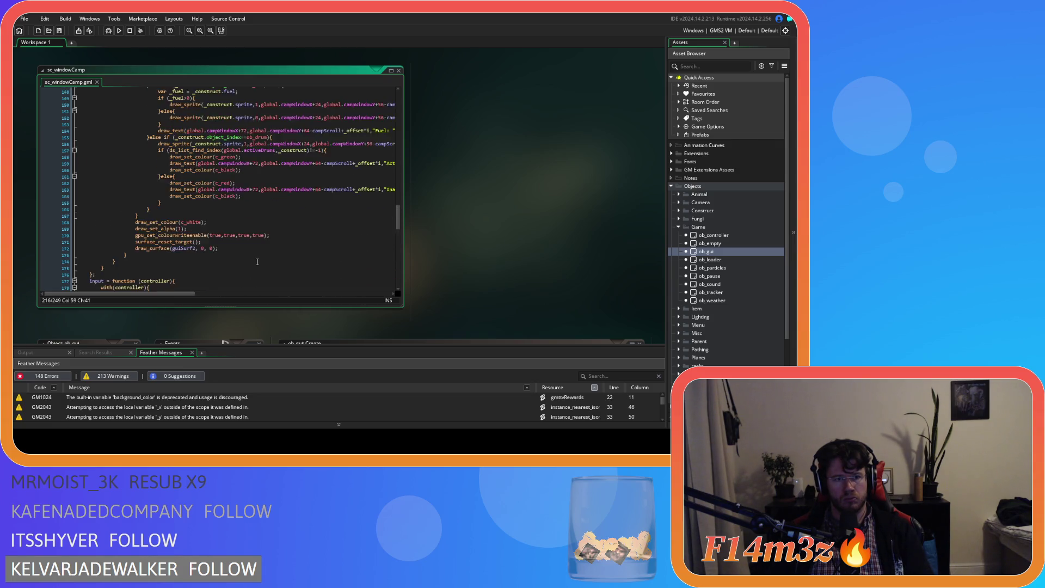
scroll(257, 262, up, 10)
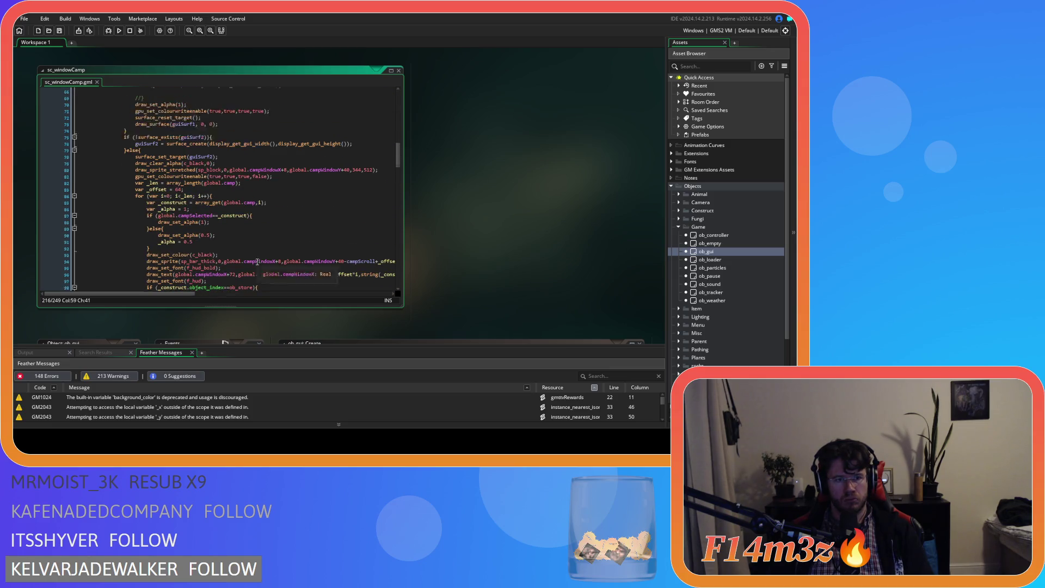
scroll(257, 262, up, 12)
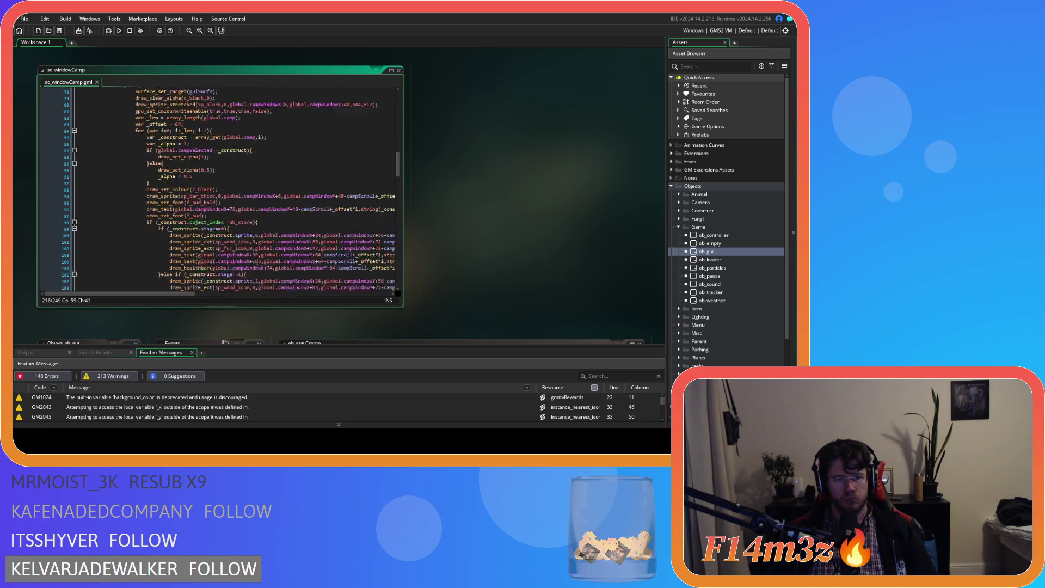
scroll(257, 262, up, 5)
click(253, 205)
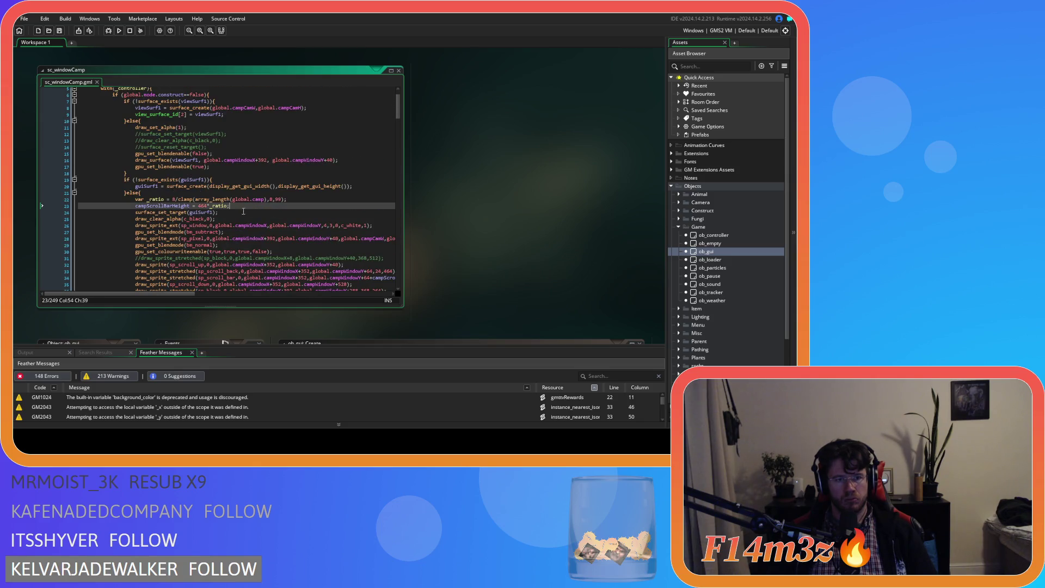
key(F5)
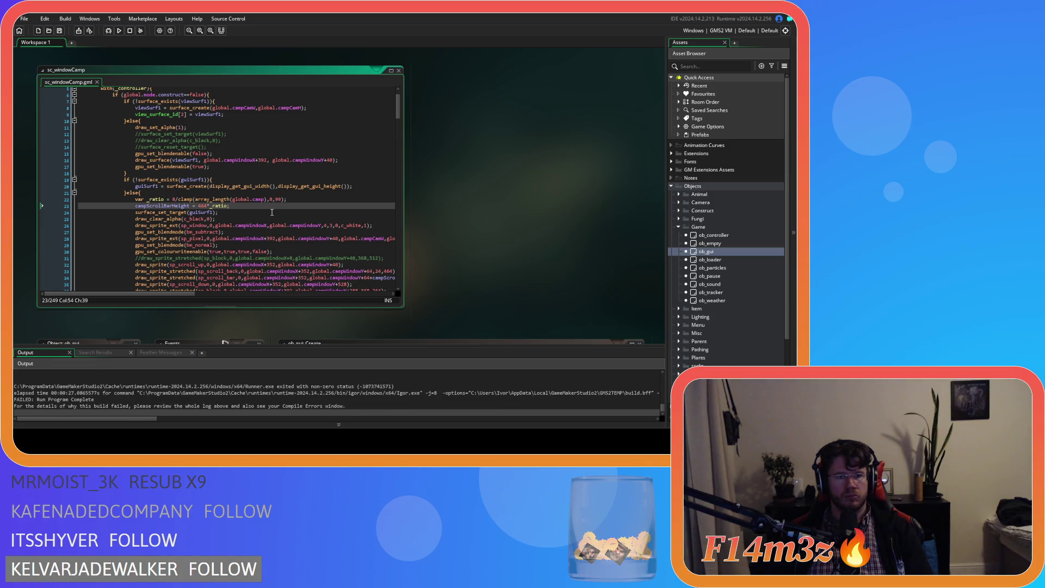
click(271, 210)
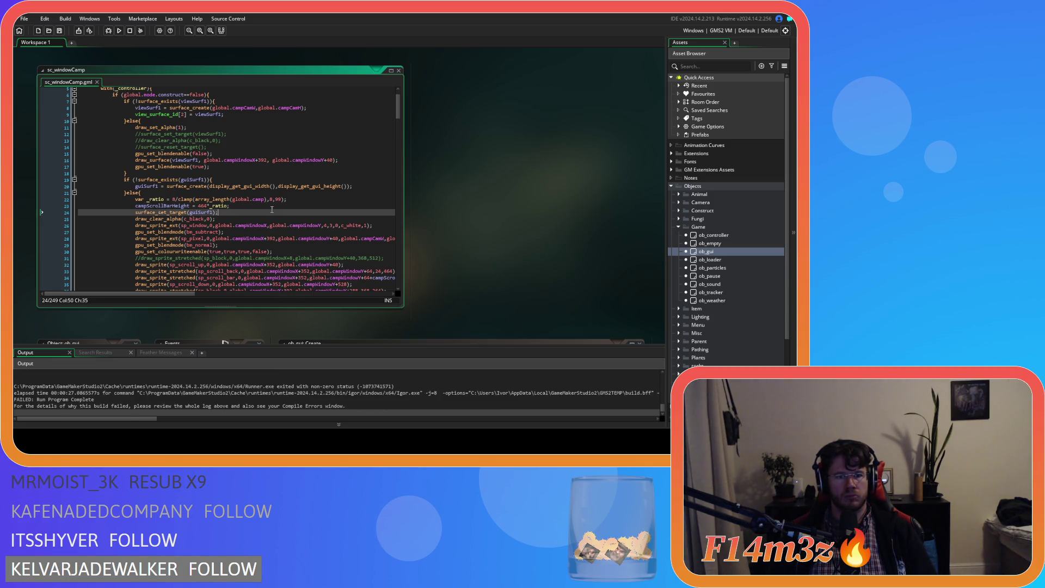
Step: Replace _barHeight with campScrollBarHeight in the line 34 scroll-bar draw call, and save
click(272, 206)
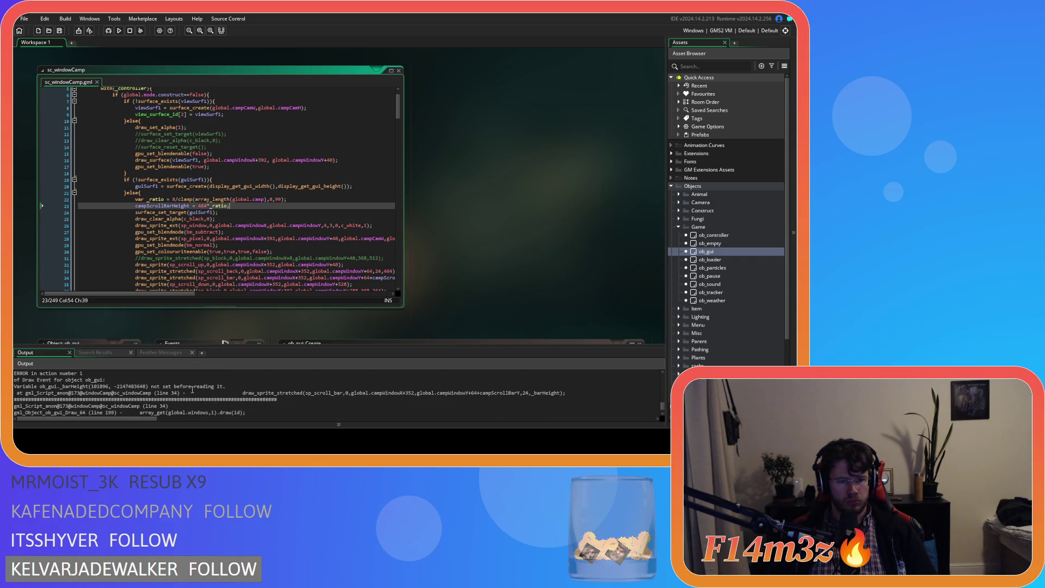
scroll(141, 225, down, 3)
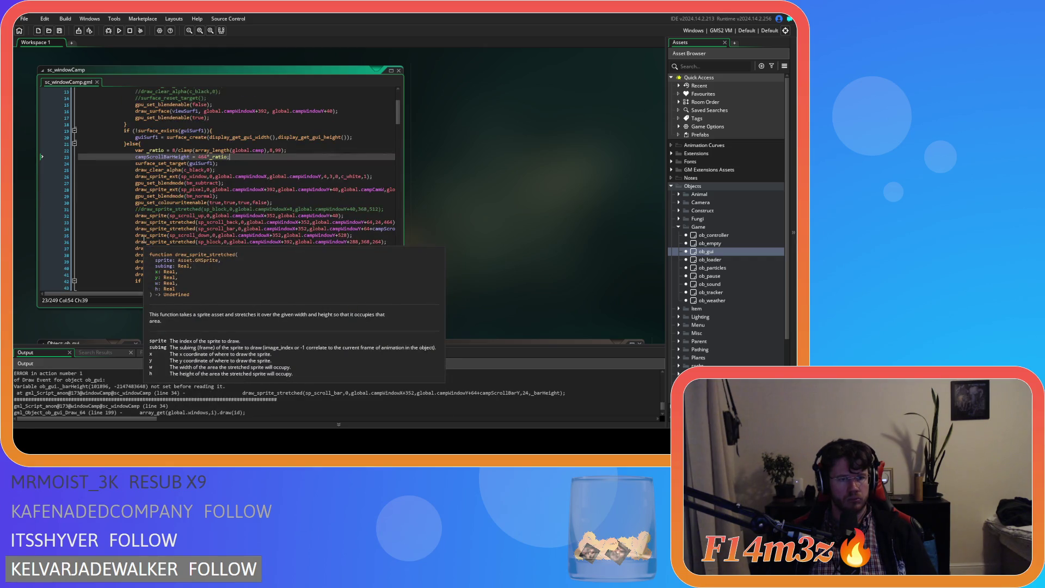
click(141, 228)
drag(187, 294, 257, 296)
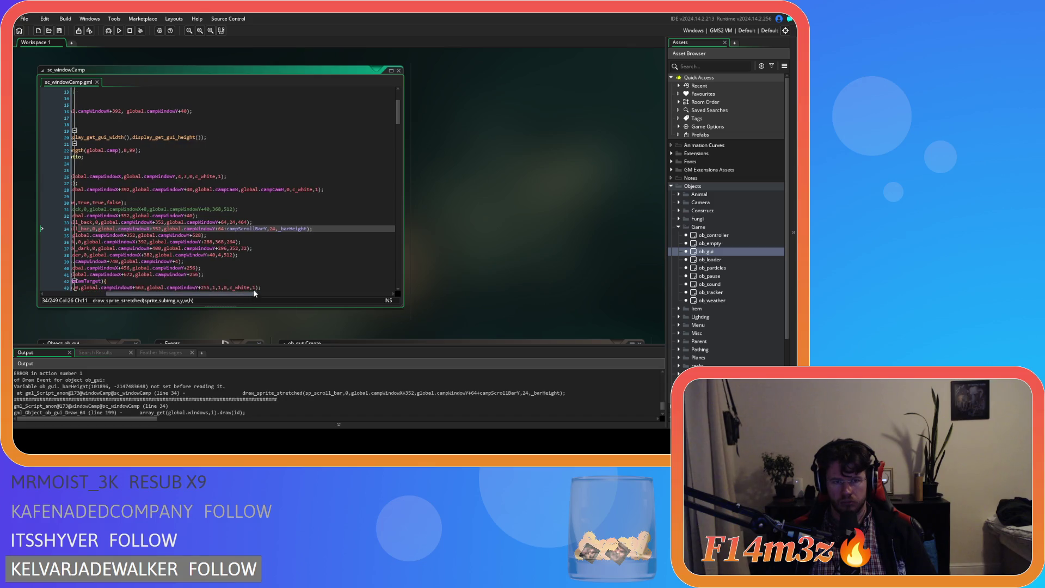
double_click(286, 228)
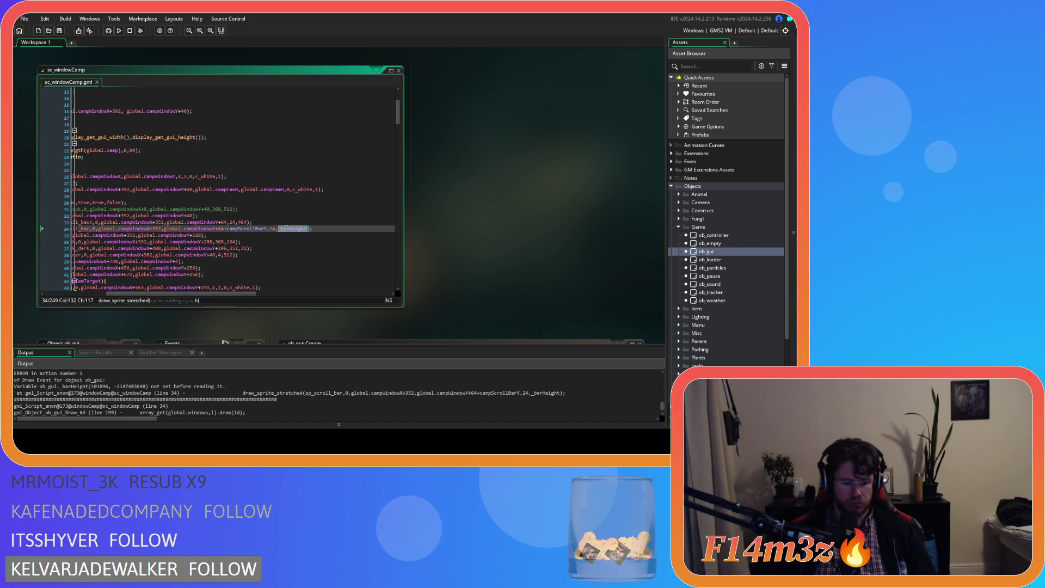
text(camp)
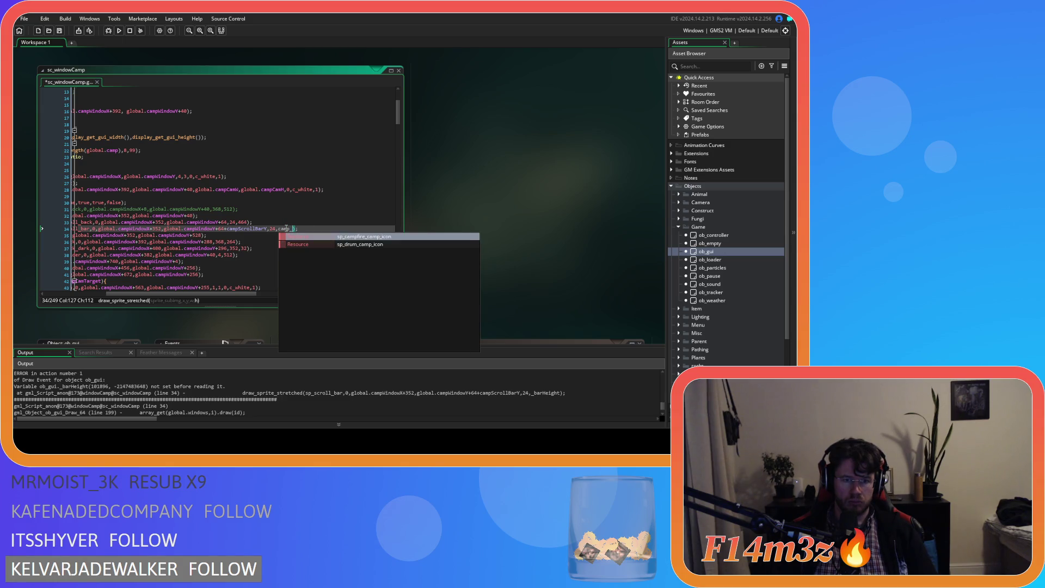
text(ScrollB)
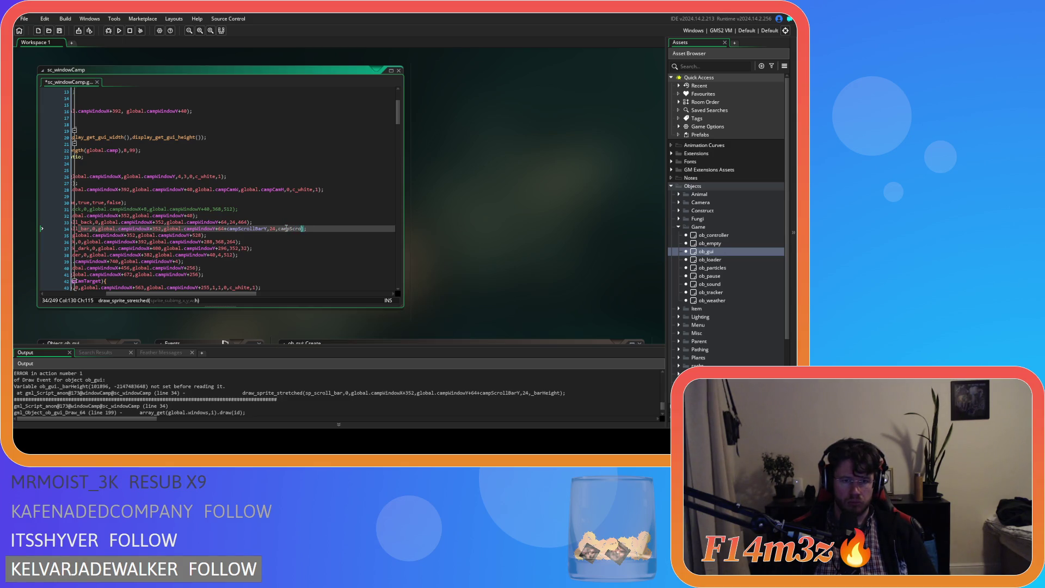
text(ar)
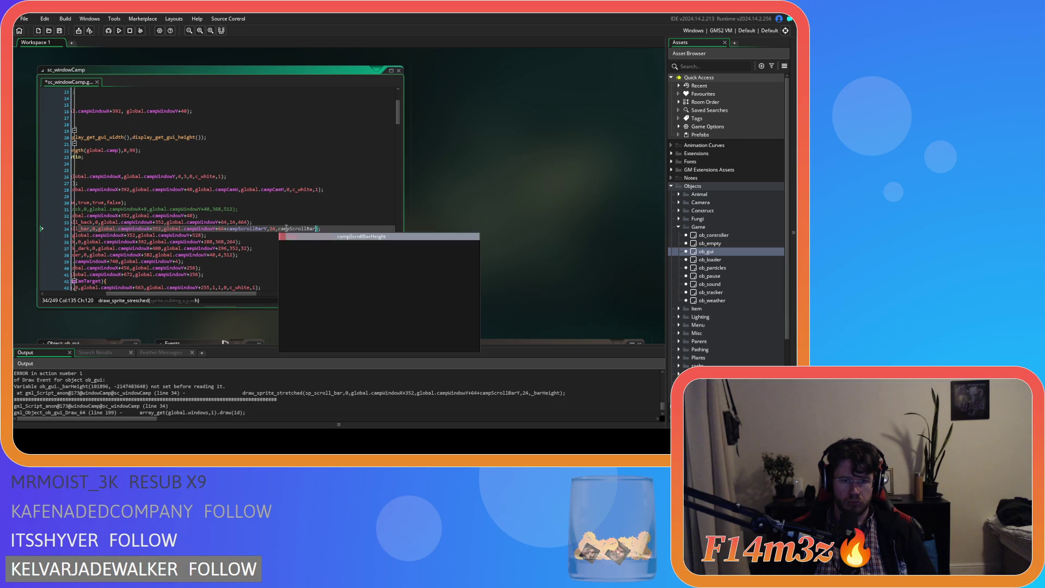
key(Return)
key(ctrl+s)
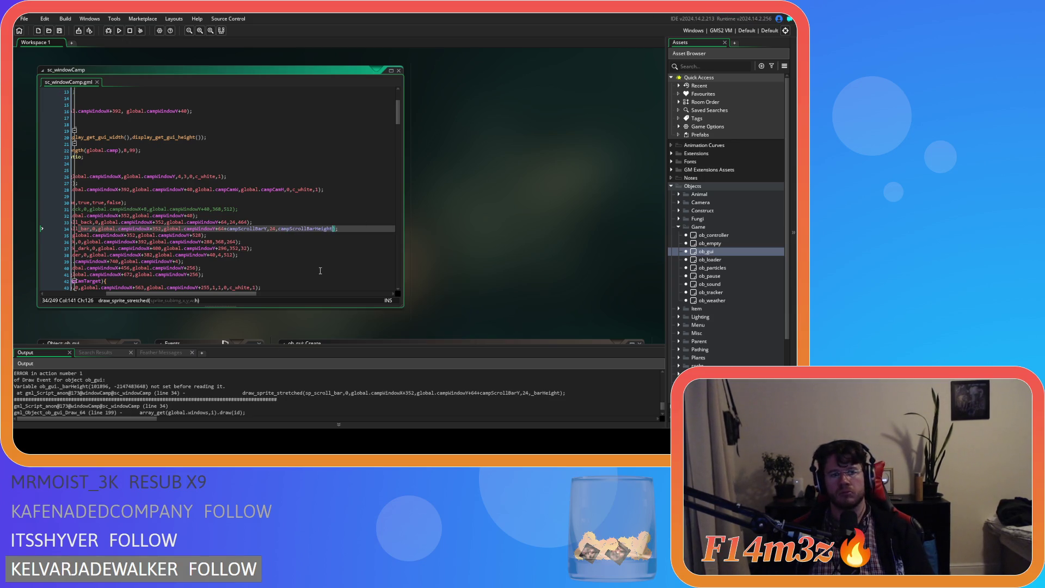
Step: Search the script for other '_barHei' uses, then run the game with F5
key(ctrl+f)
text(_)
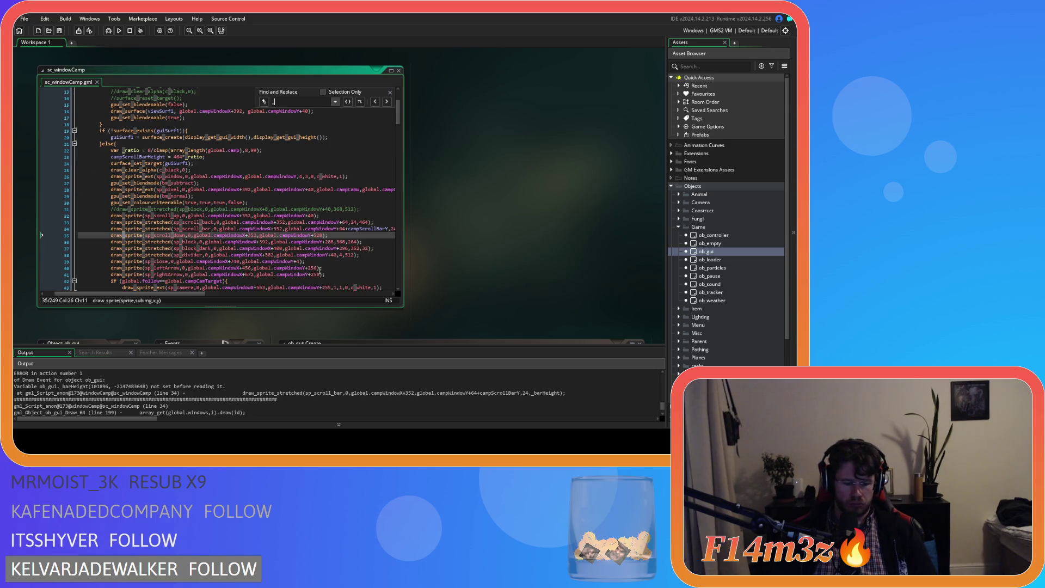
text(barHei)
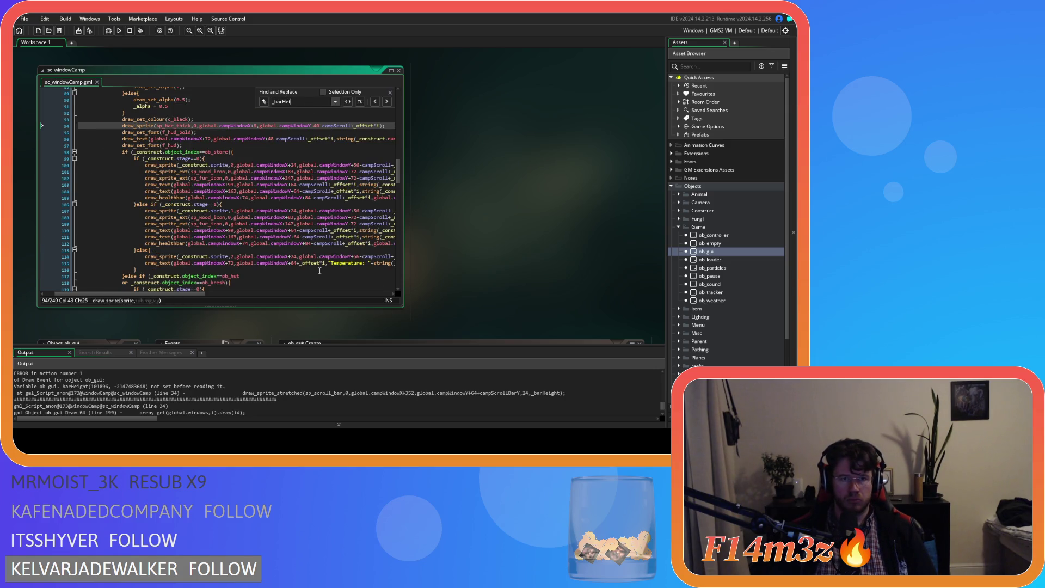
click(389, 92)
click(358, 138)
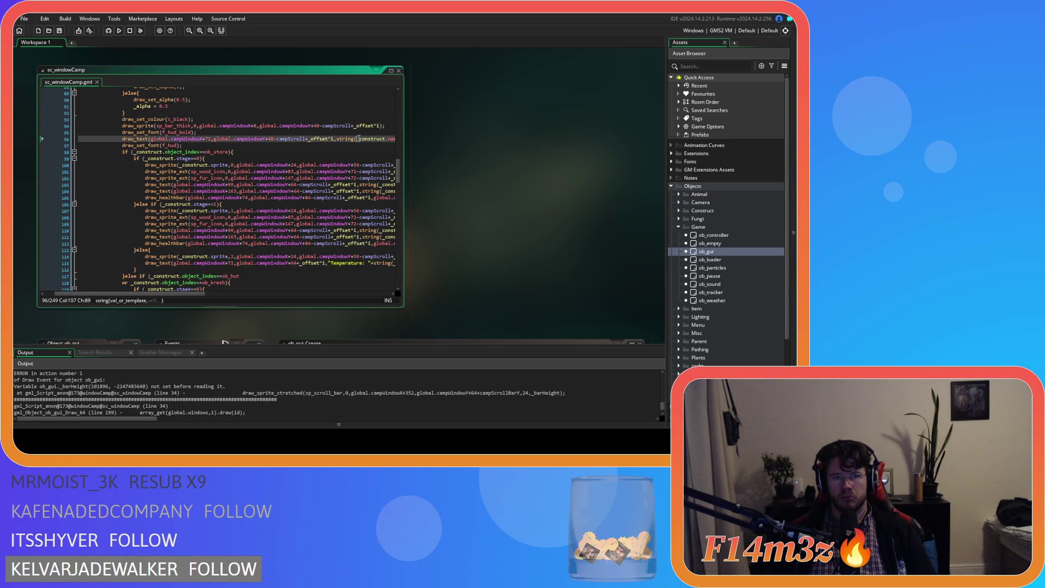
key(F5)
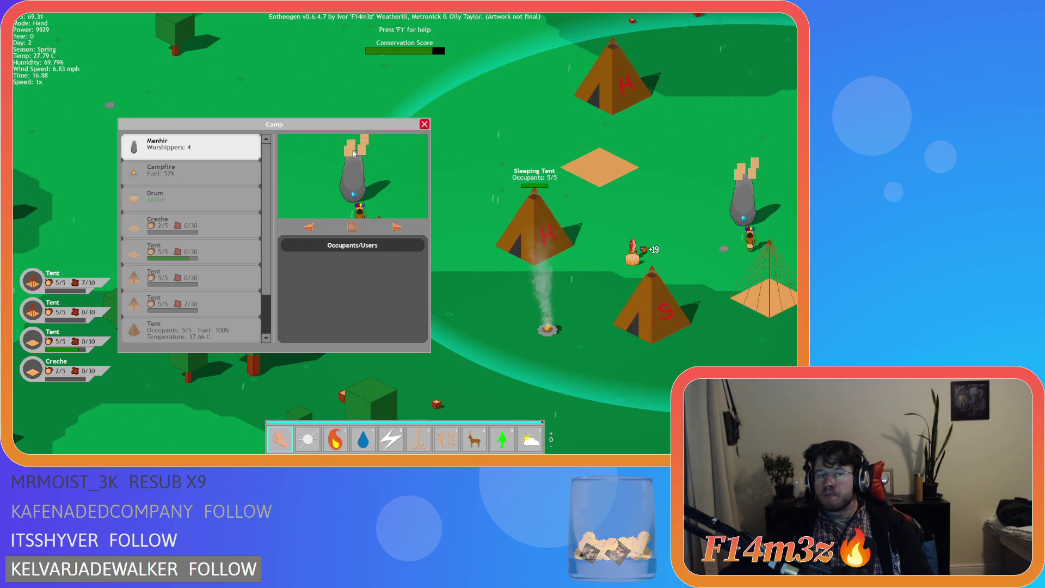
Step: Scroll the Camp list in the running game, then close it and quit back to GameMaker
scroll(267, 219, up, 2)
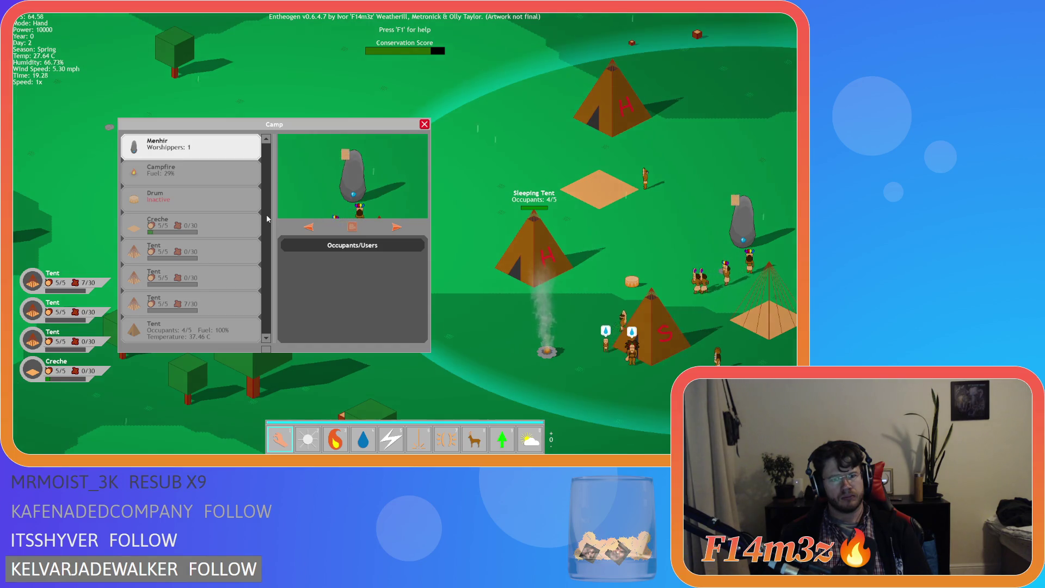
key(Escape)
key(Escape)
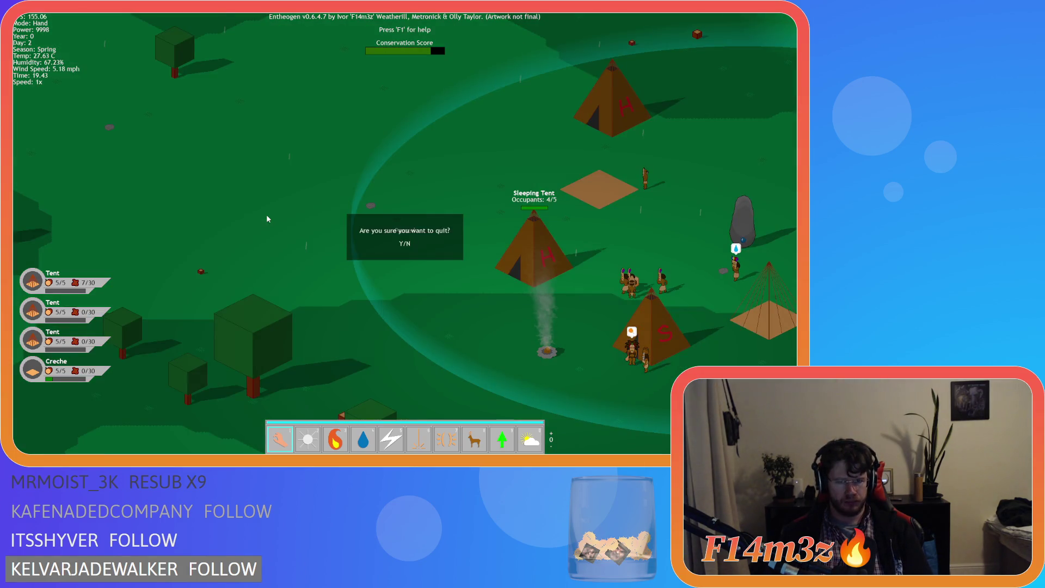
key(Return)
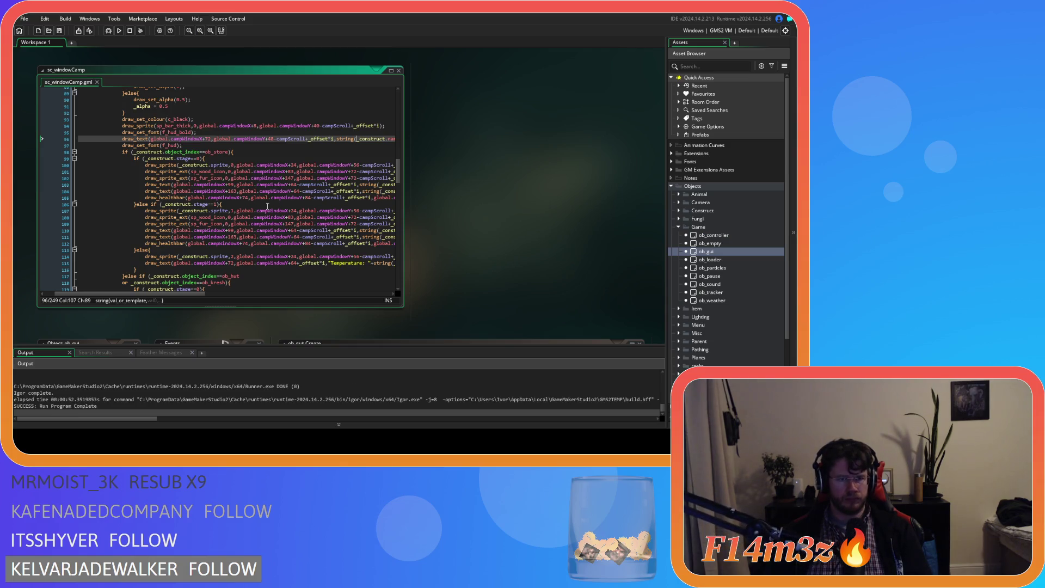
scroll(268, 205, down, 3)
scroll(267, 206, down, 20)
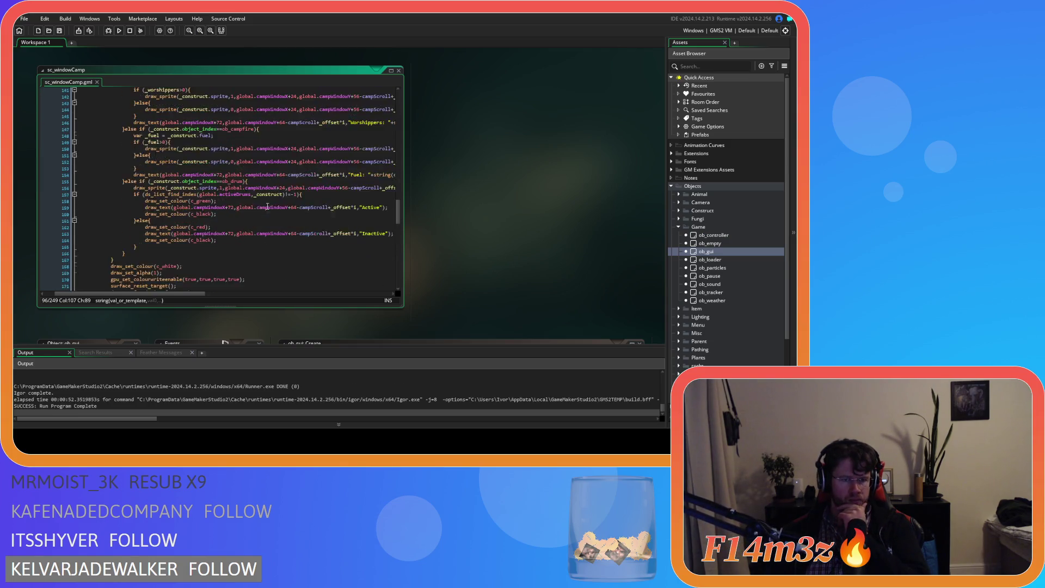
scroll(289, 229, down, 10)
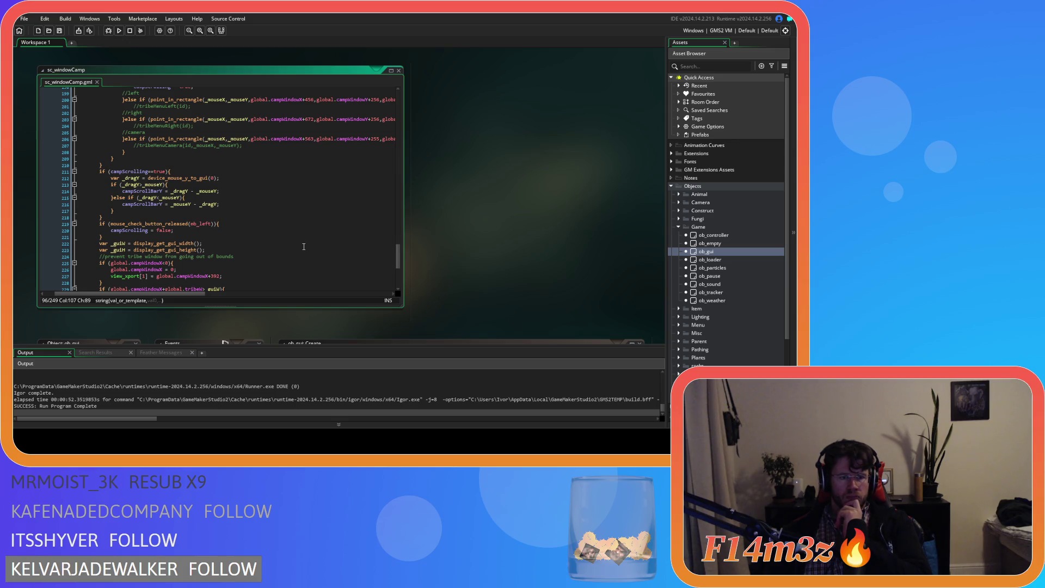
Step: Change view_visible[1] to view_visible[2] on line 193 of the Camp close handler
scroll(304, 246, up, 2)
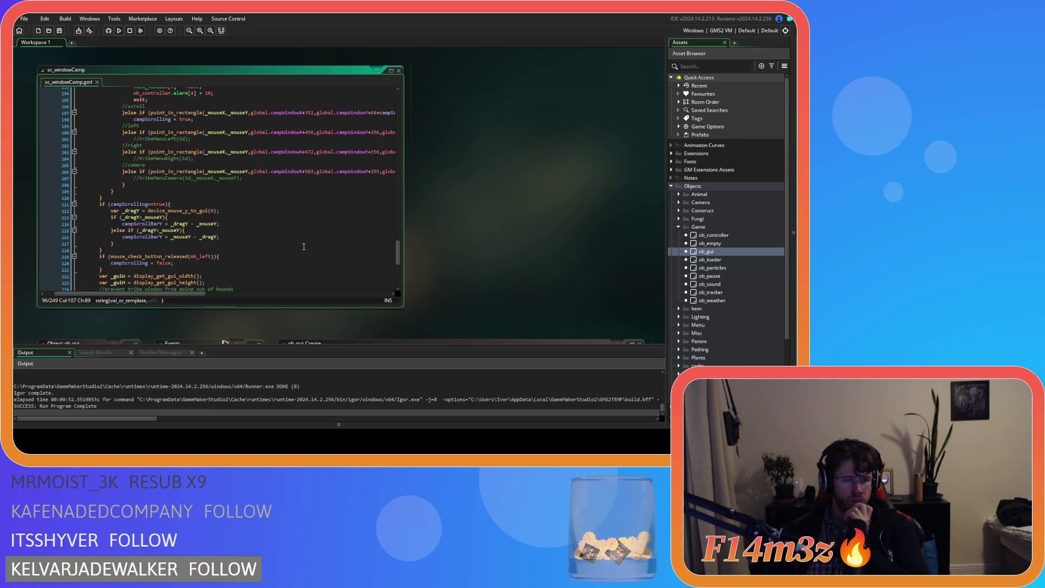
scroll(304, 247, up, 7)
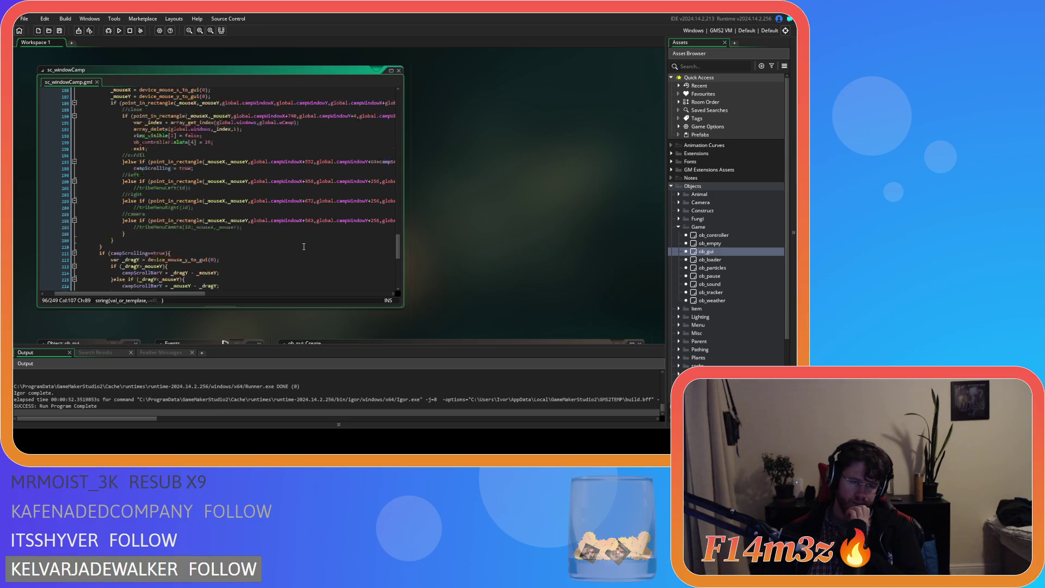
scroll(304, 247, down, 3)
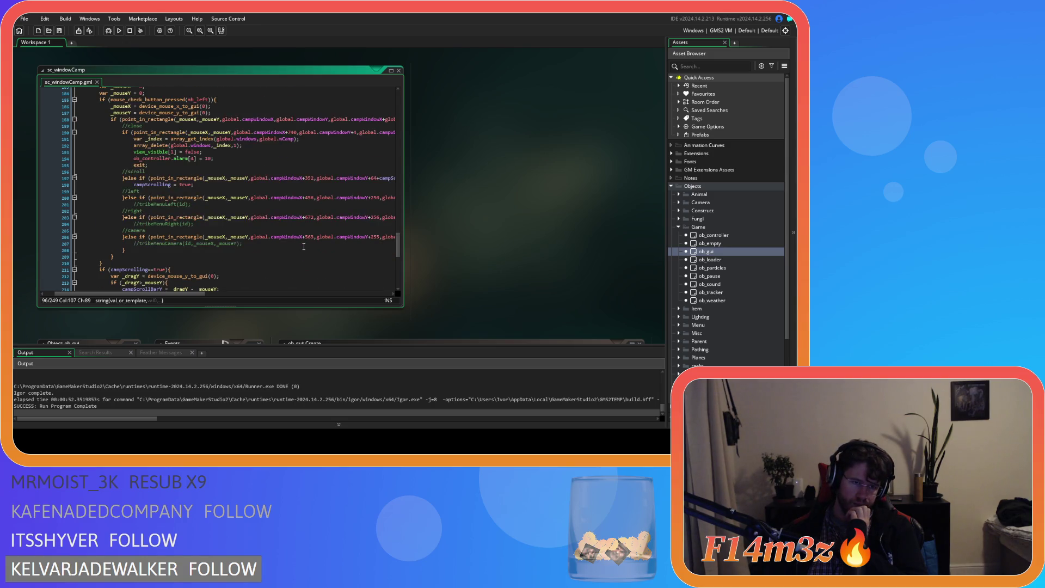
scroll(303, 247, up, 3)
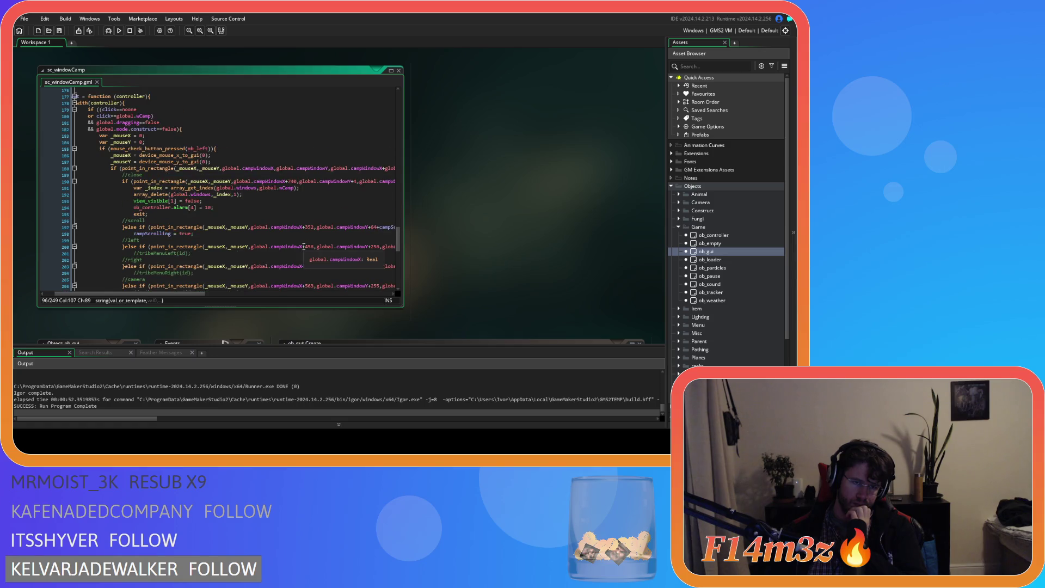
double_click(172, 201)
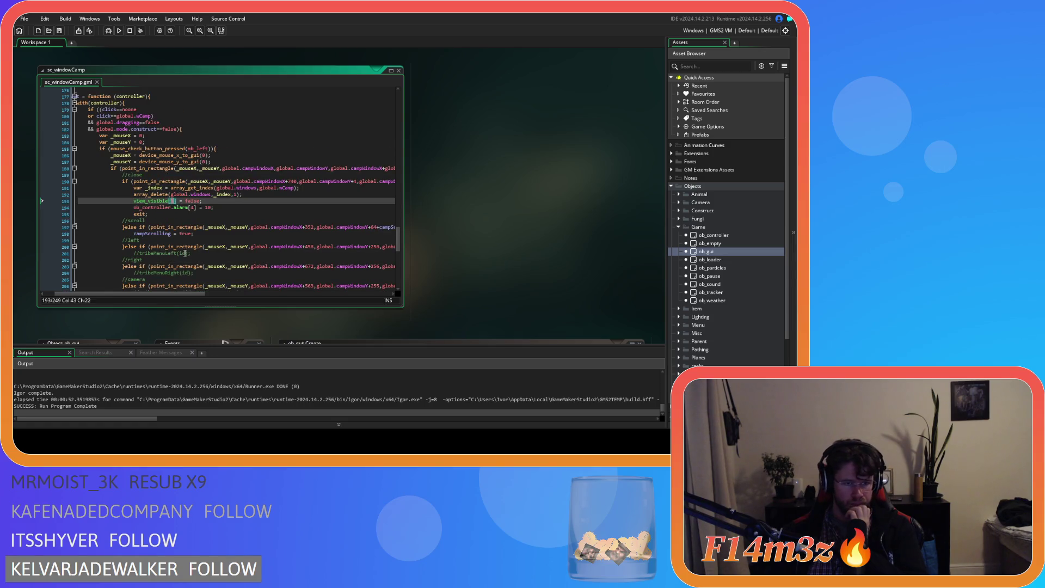
text(2)
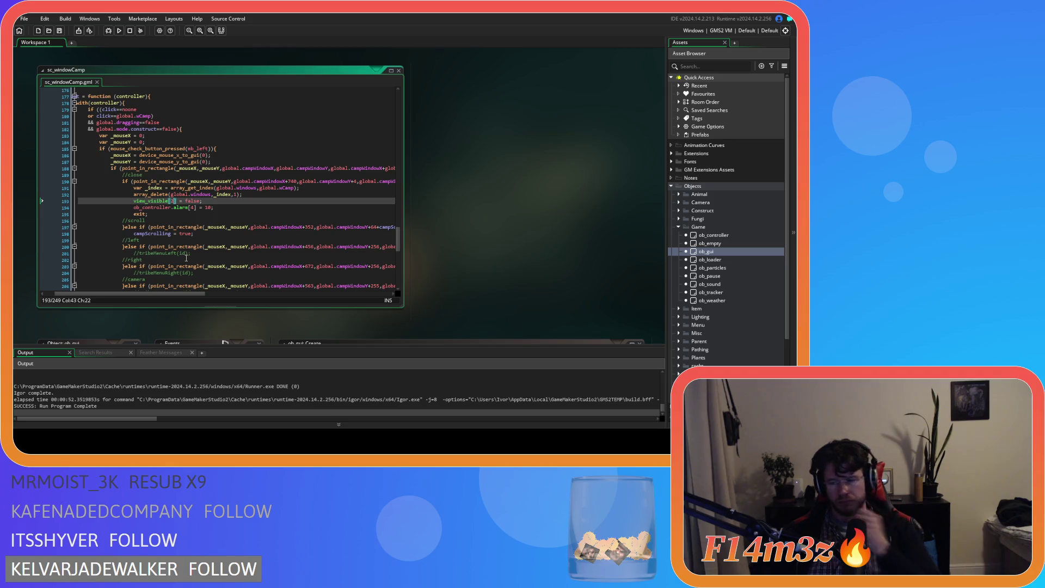
Step: Select the alarm assignment on line 194 and the code further down
click(239, 205)
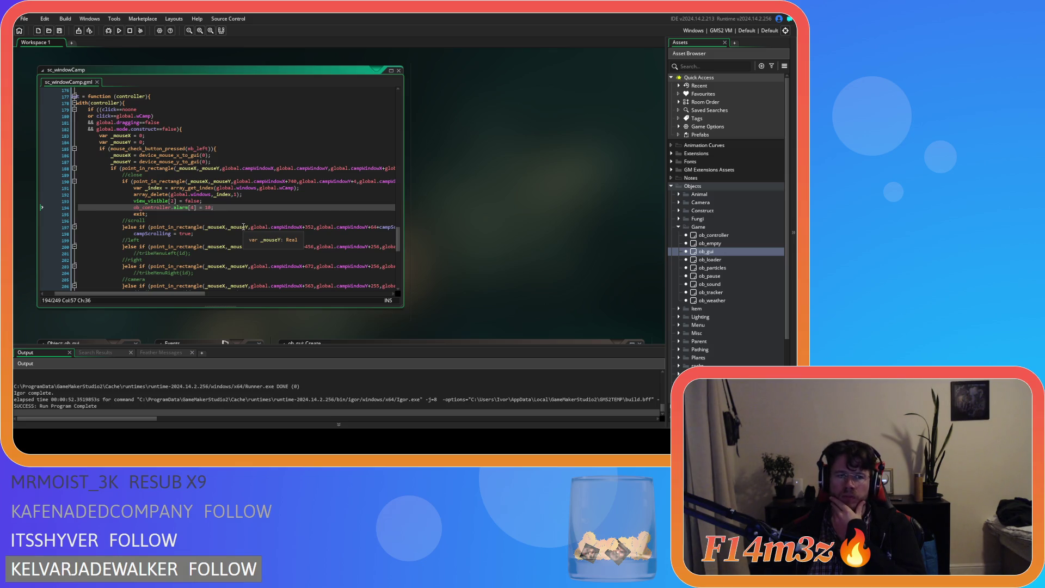
mouse_move(163, 208)
mouse_down()
mouse_move(239, 213)
mouse_move(211, 208)
mouse_up()
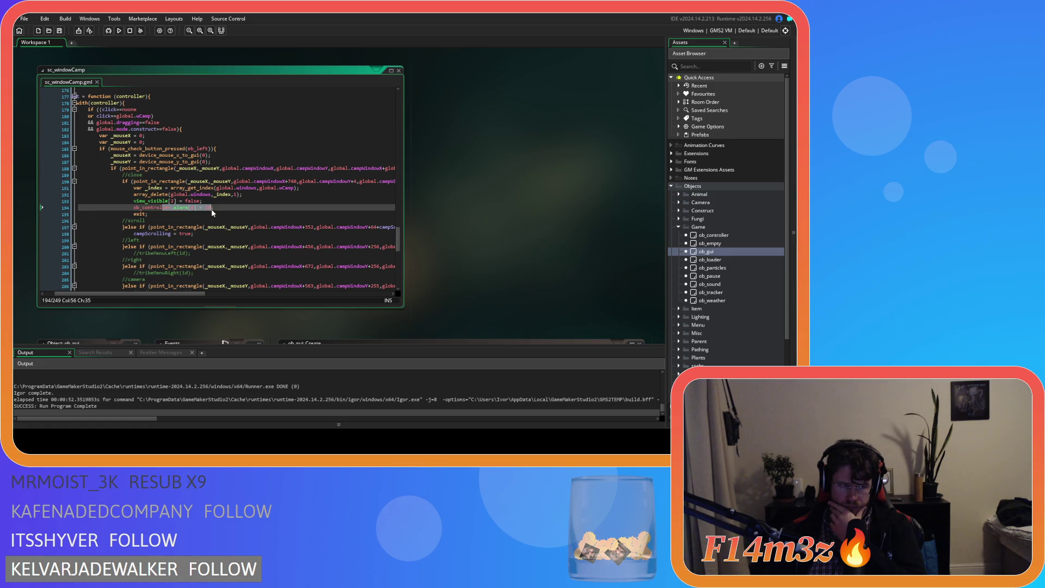
scroll(211, 208, down, 4)
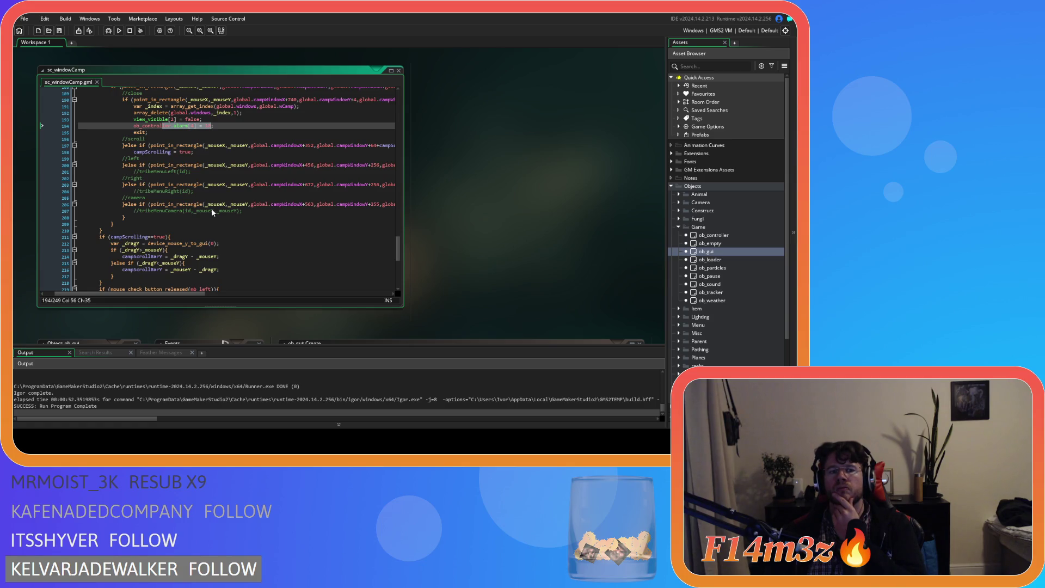
scroll(212, 210, down, 3)
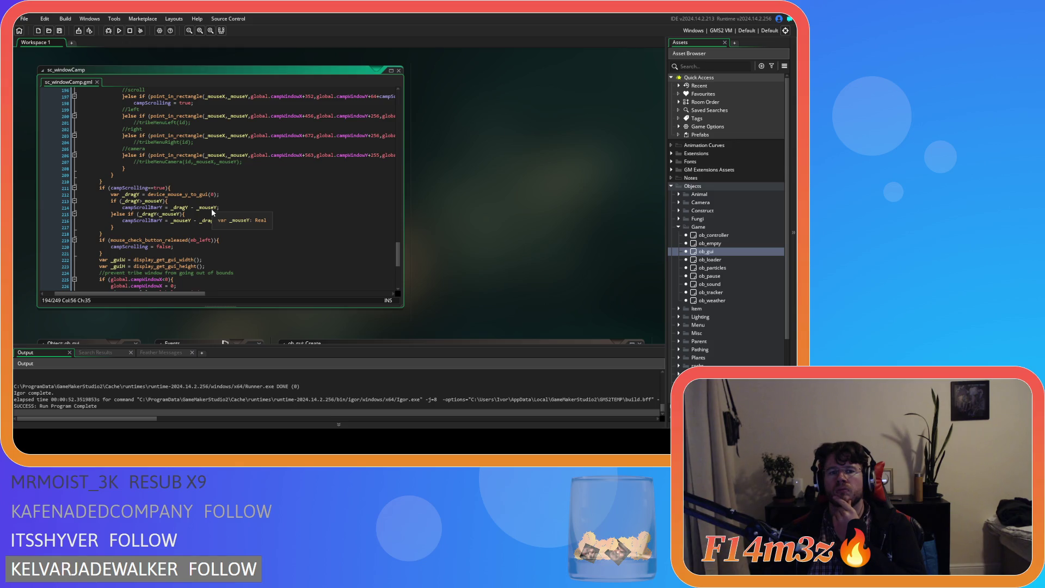
scroll(211, 208, up, 5)
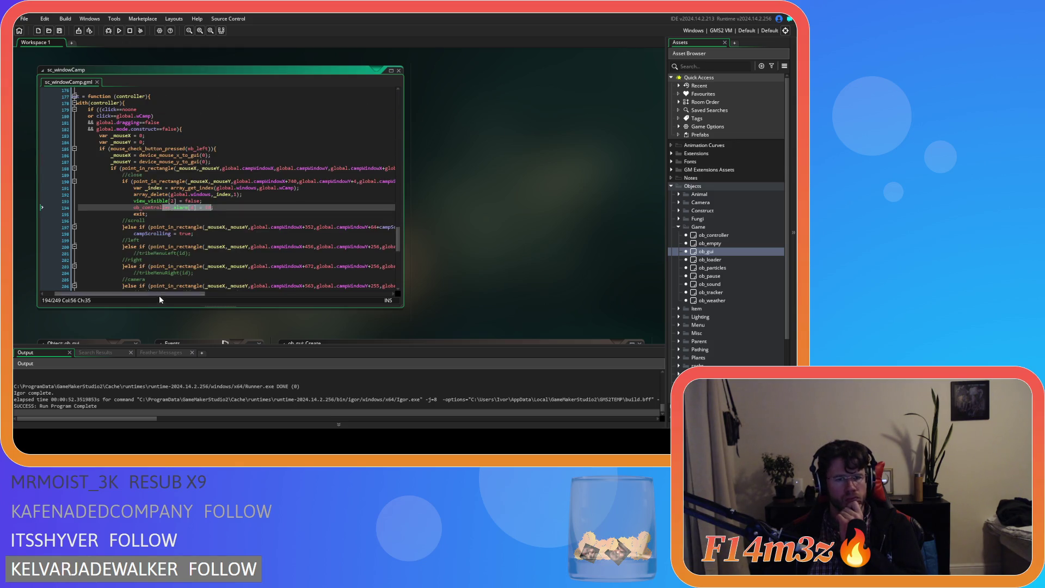
drag(160, 297, 290, 302)
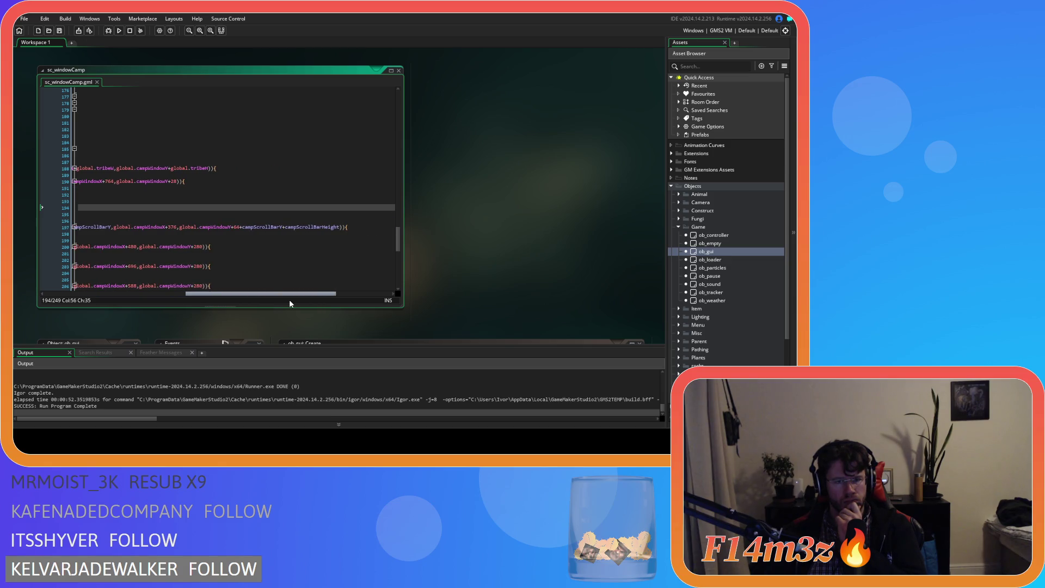
Step: Scroll through the script, then bring up the game's Camp window listing Menhir, Campfire, Drum and tents
drag(290, 301, 127, 295)
scroll(134, 251, down, 3)
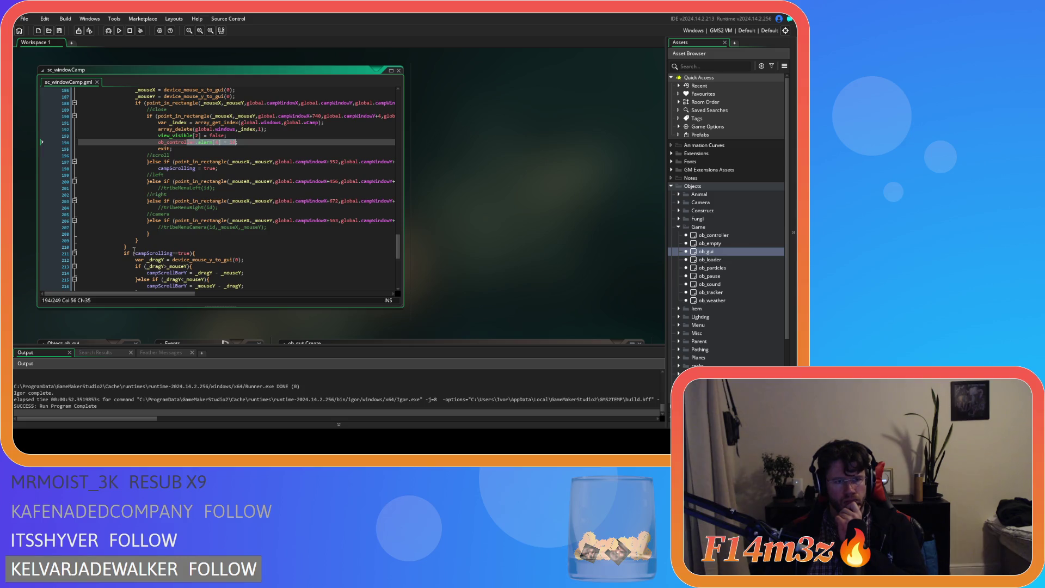
scroll(134, 251, down, 3)
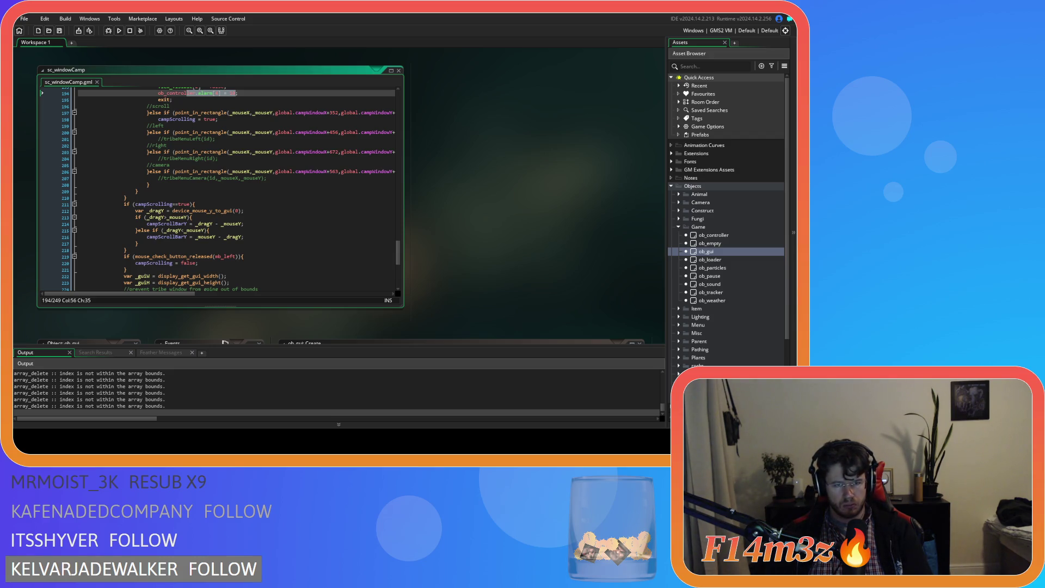
key(alt+Tab)
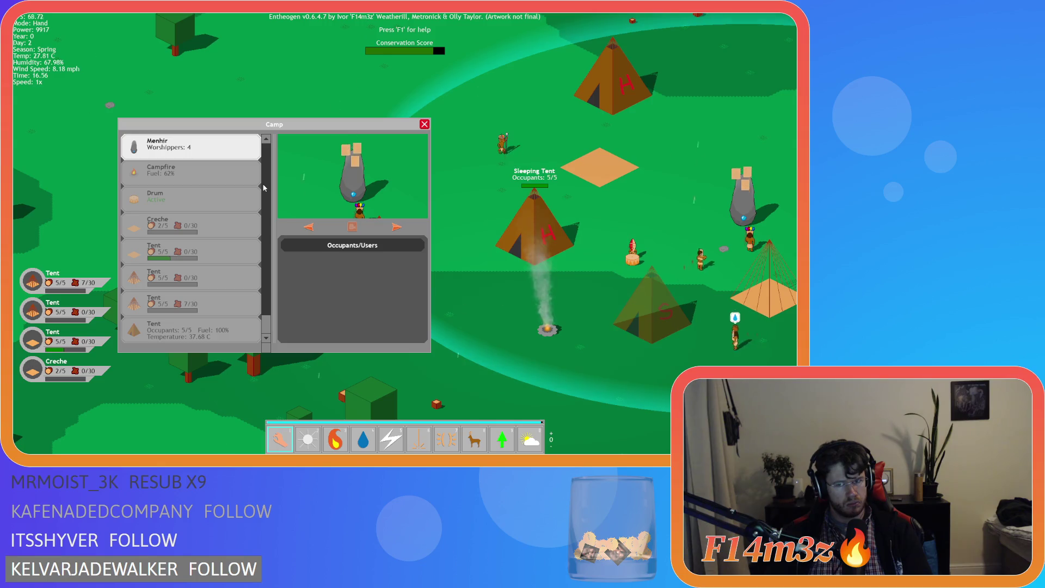
Step: Quit the running Entheogen game and return to line 212 of sc_windowCamp
key(Escape)
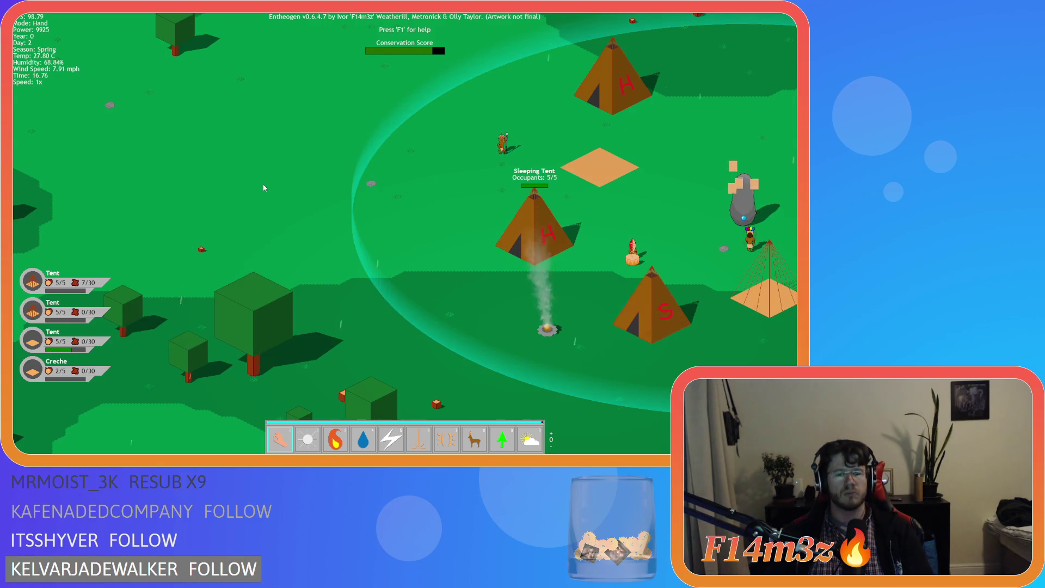
key(Escape)
key(y)
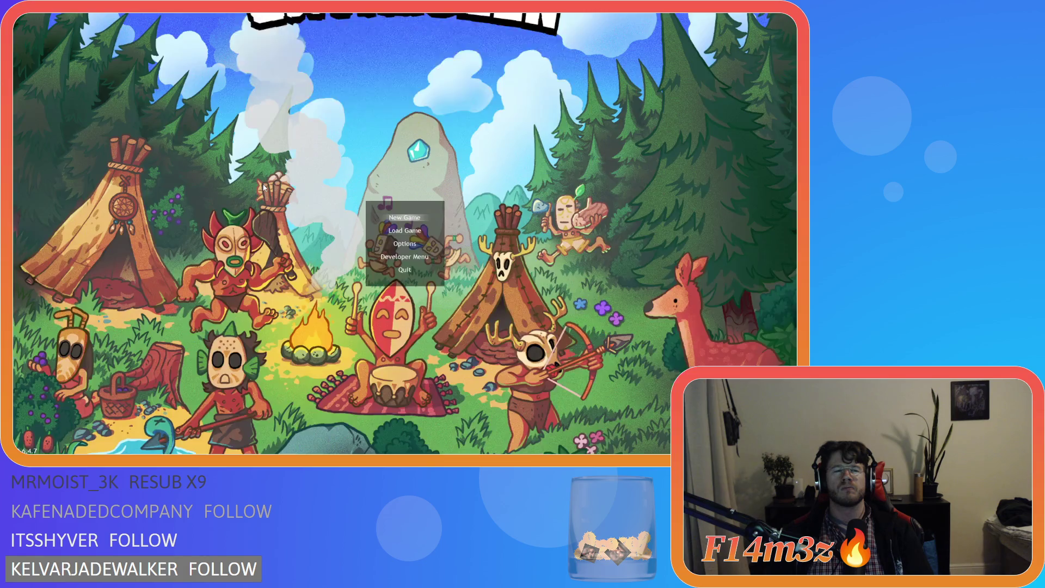
key(Escape)
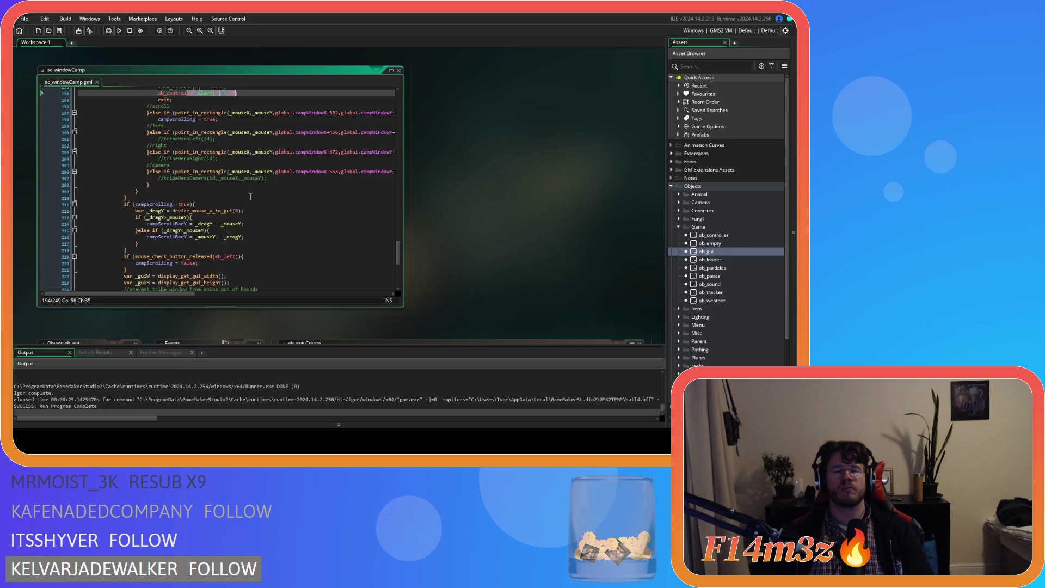
click(251, 211)
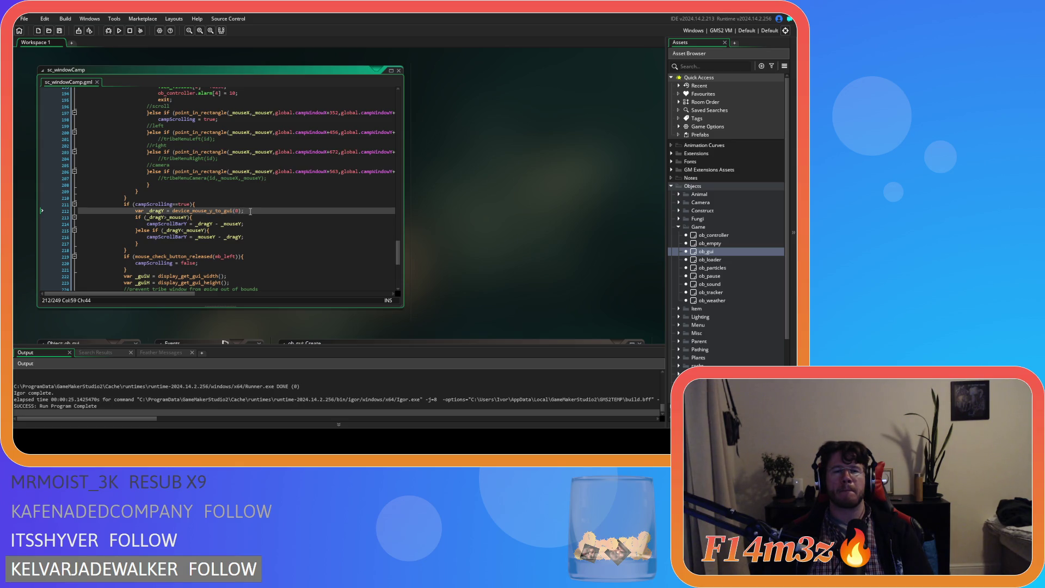
scroll(251, 212, up, 8)
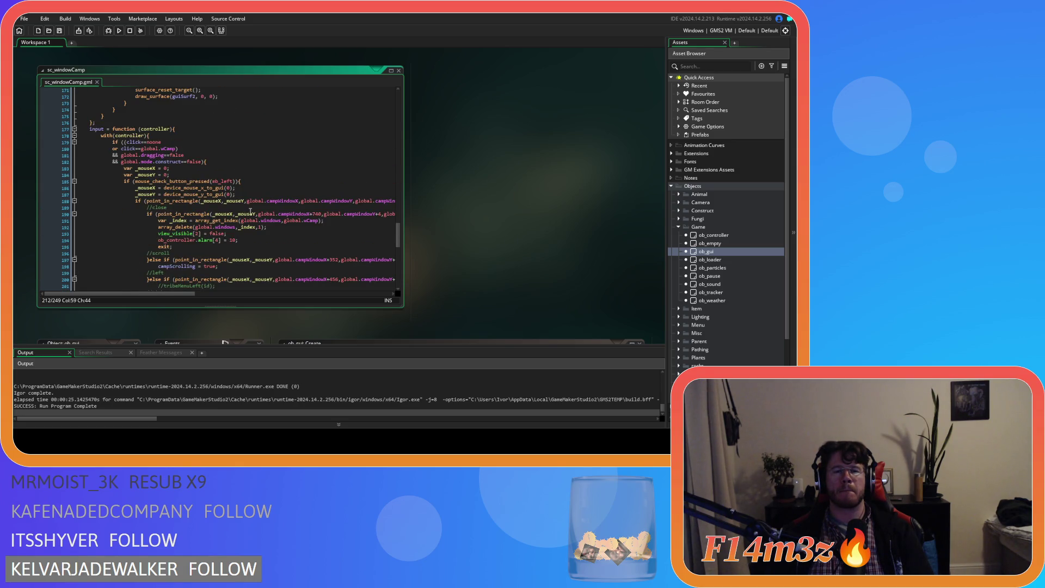
scroll(250, 211, down, 8)
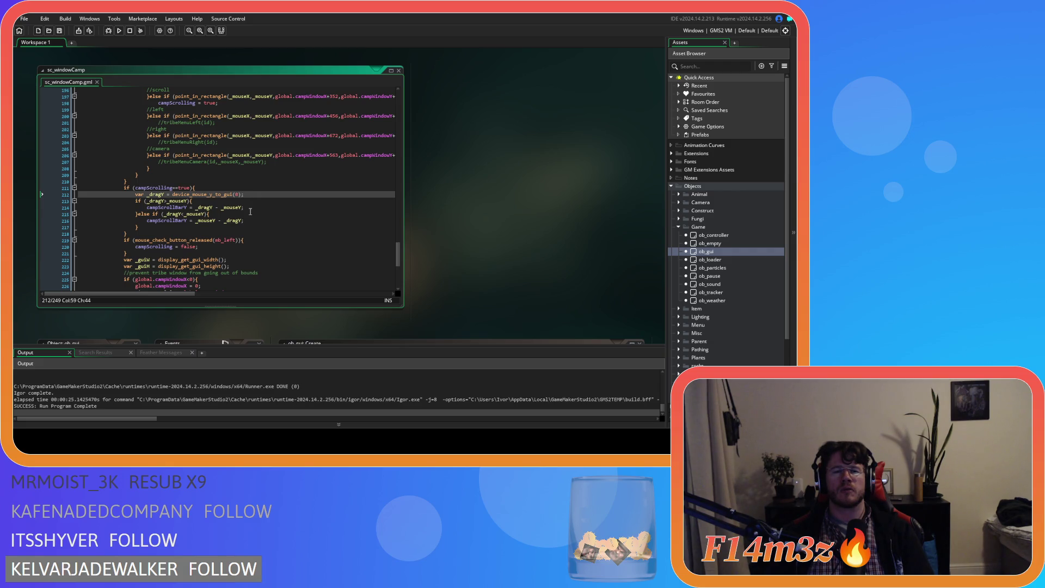
scroll(251, 211, up, 6)
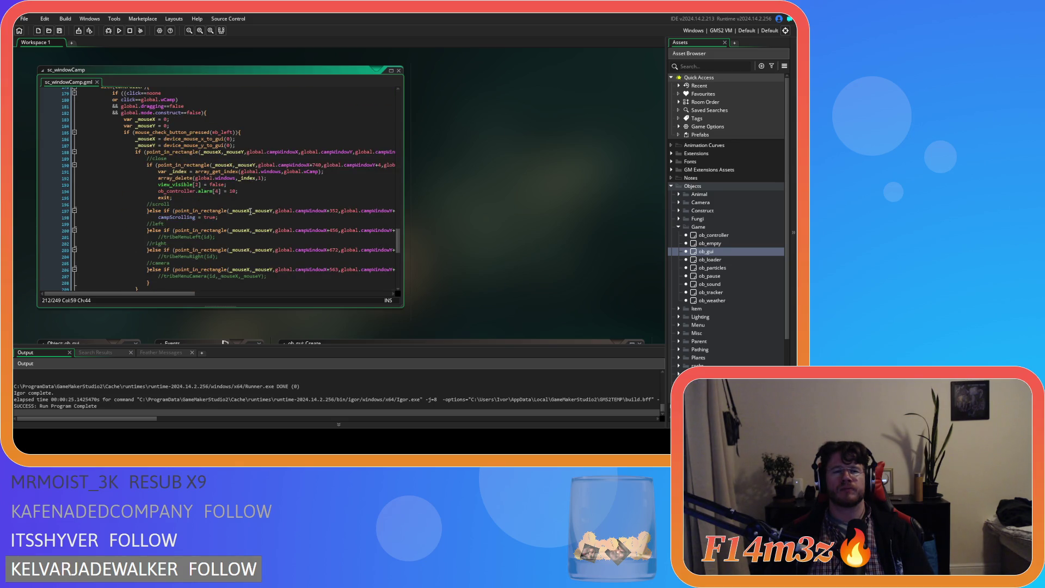
scroll(251, 212, down, 3)
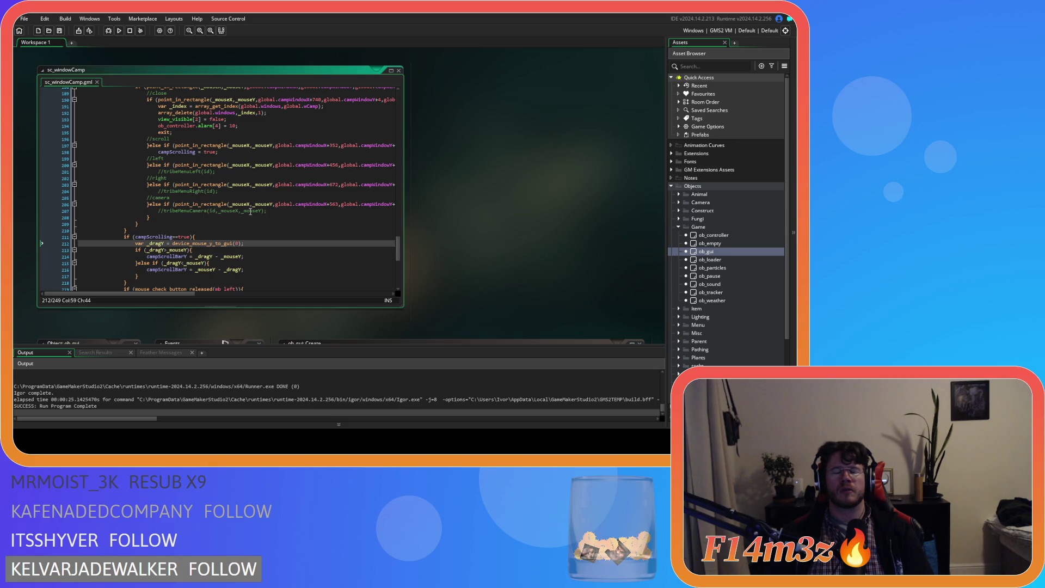
scroll(250, 211, up, 6)
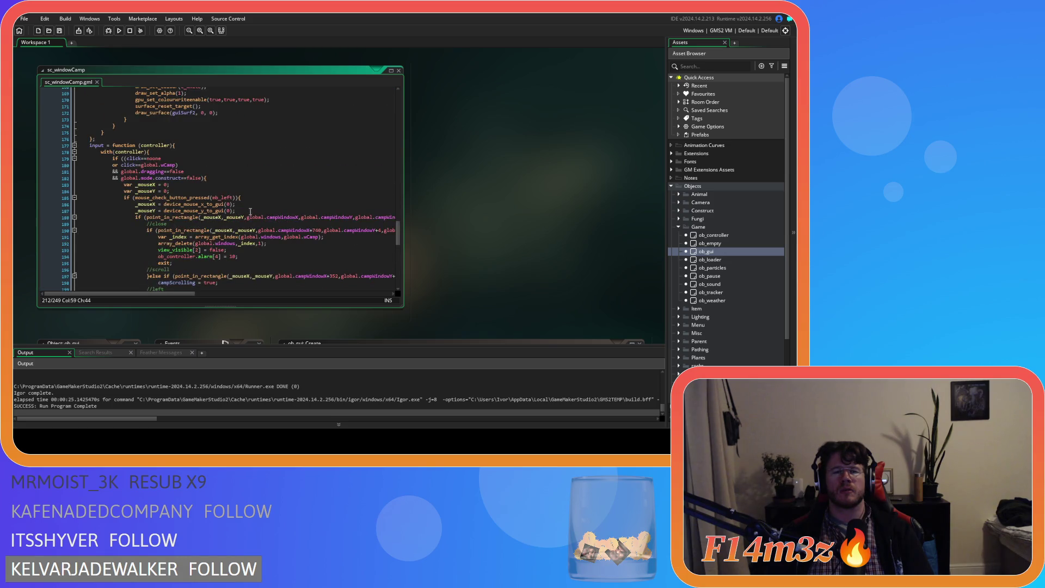
click(250, 211)
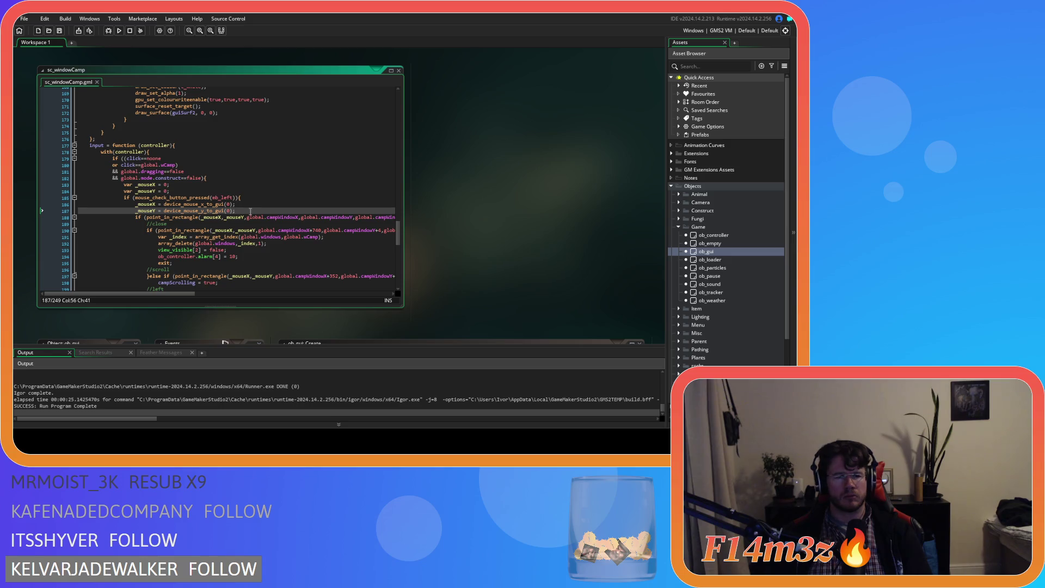
scroll(251, 211, down, 9)
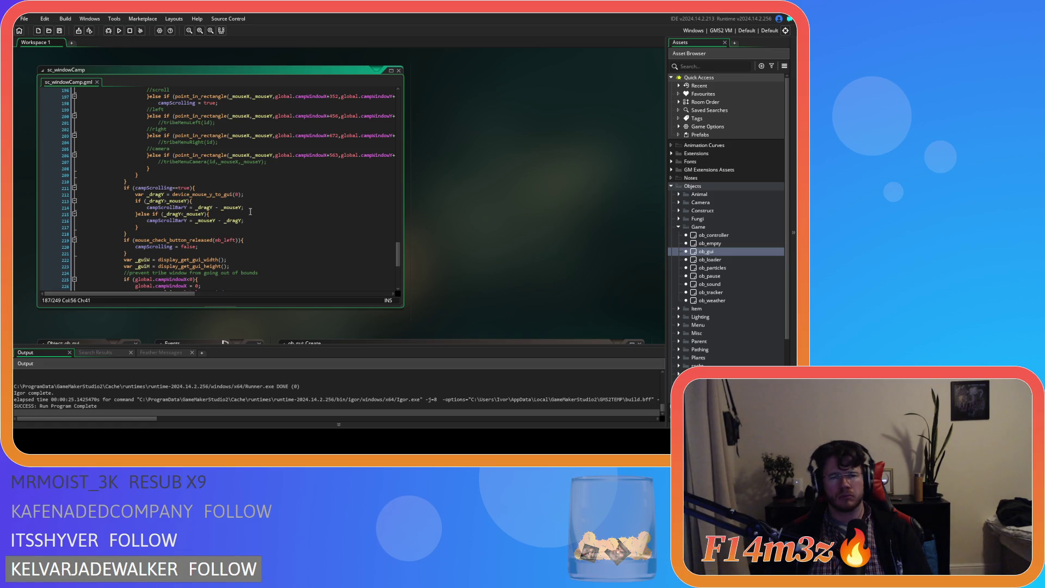
scroll(250, 211, up, 9)
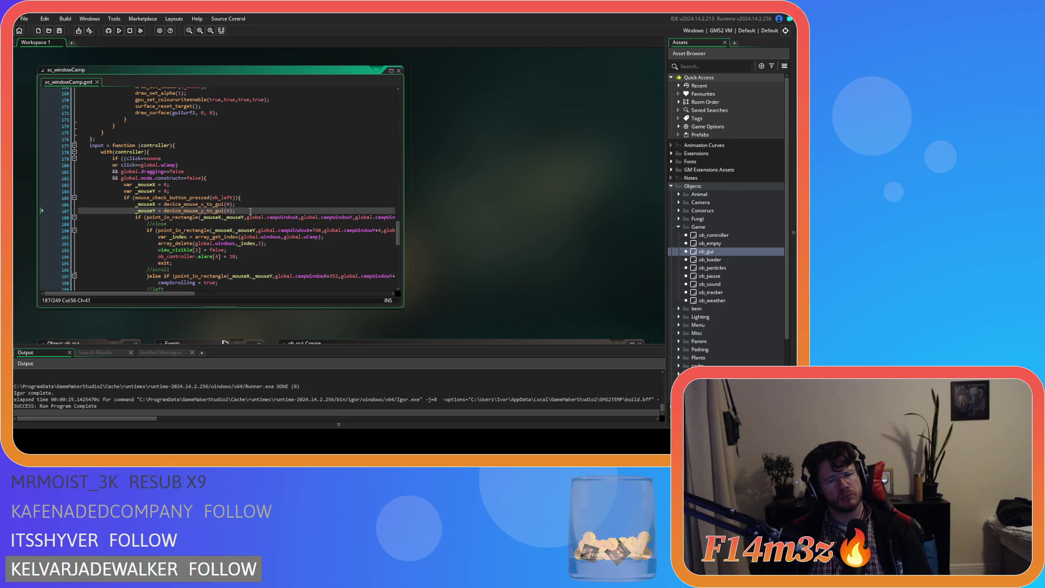
scroll(250, 211, down, 8)
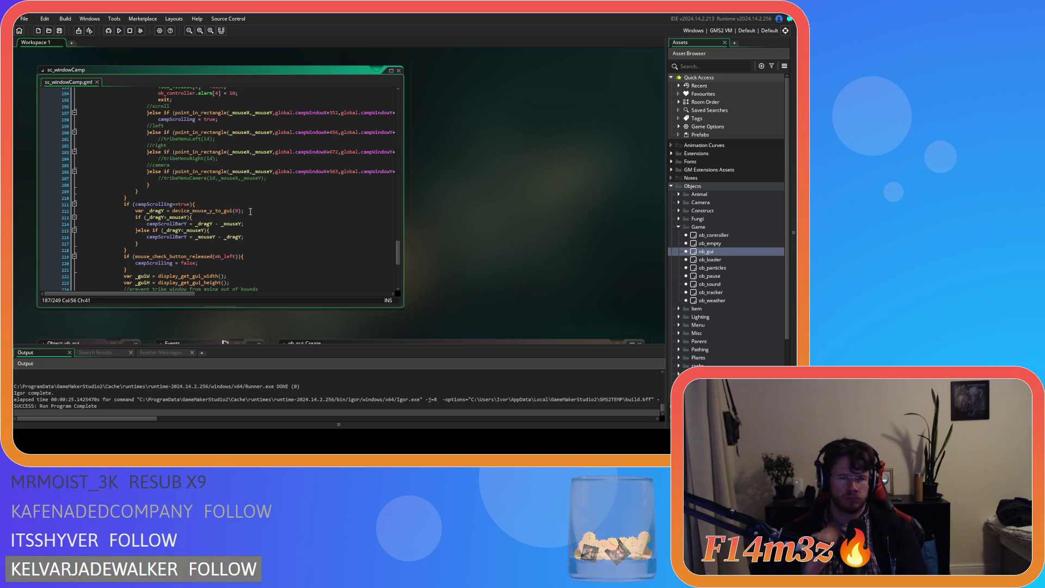
Step: Delete the two zero-initialised mouse variable declarations above the click check
scroll(250, 211, up, 1)
scroll(250, 211, up, 1)
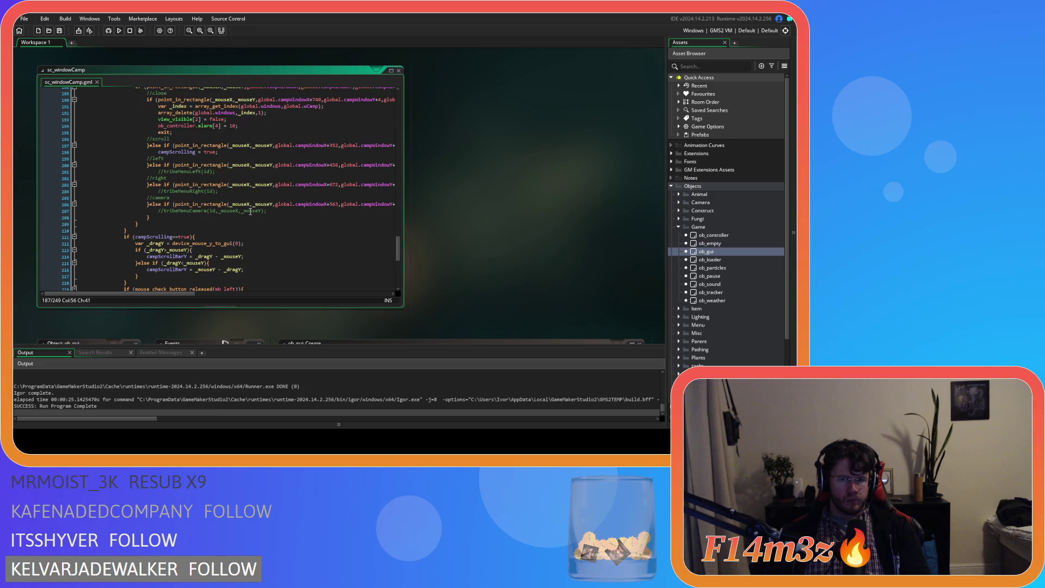
scroll(250, 211, up, 3)
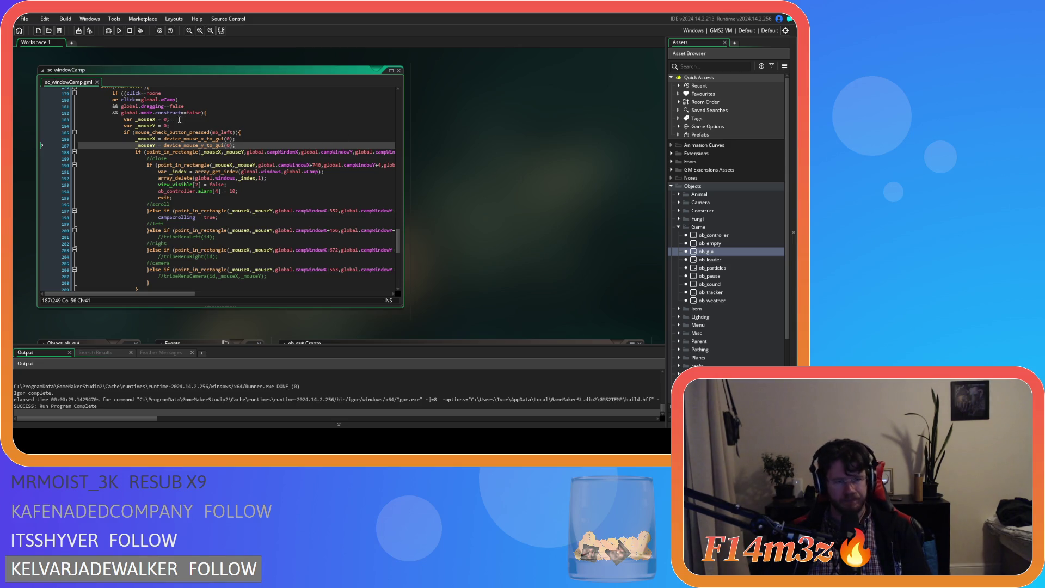
drag(169, 126, 207, 112)
key(BackSpace)
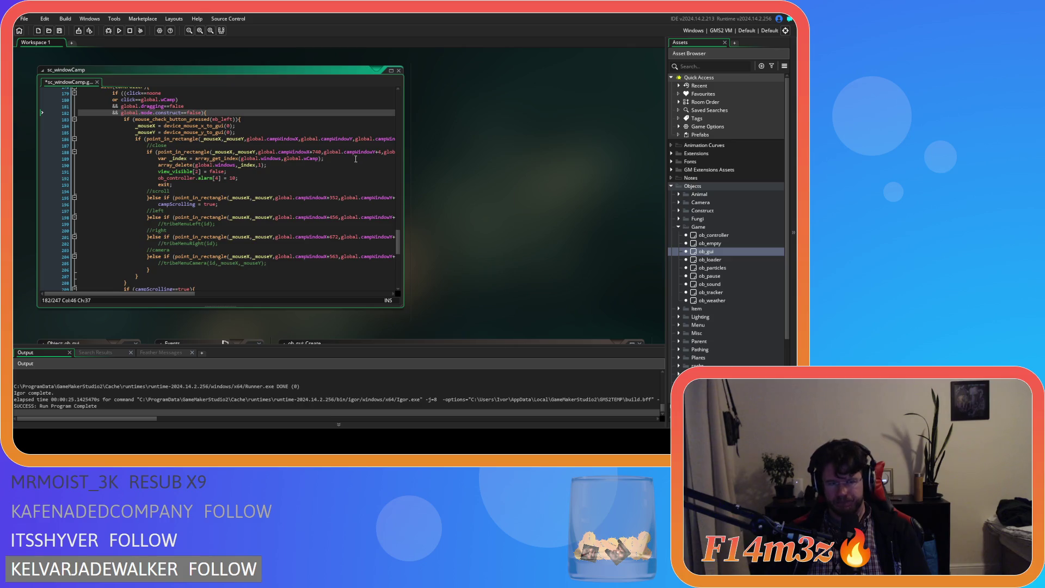
click(135, 126)
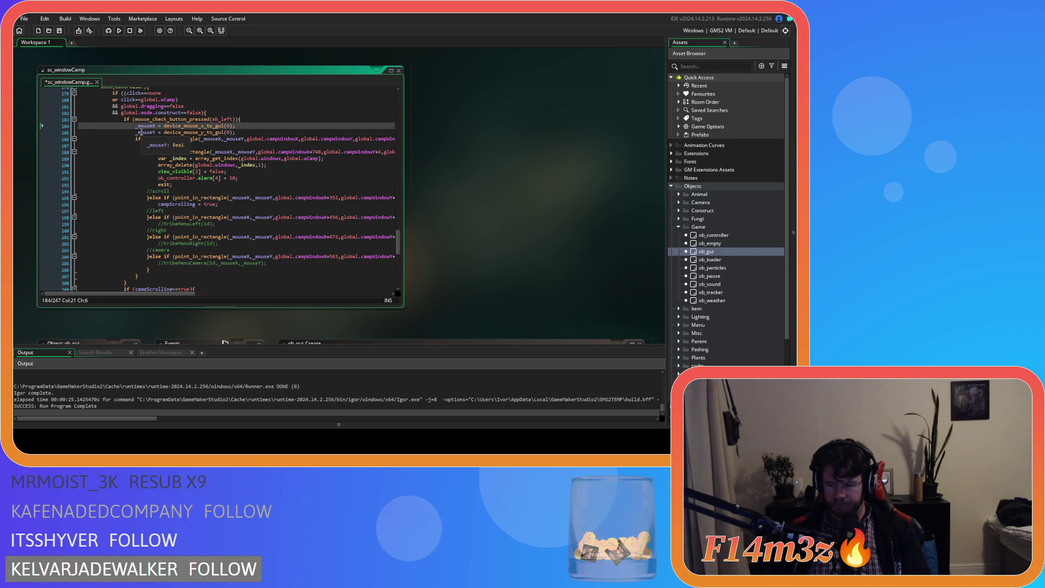
key(Delete)
key(Down)
key(Delete)
scroll(134, 163, down, 5)
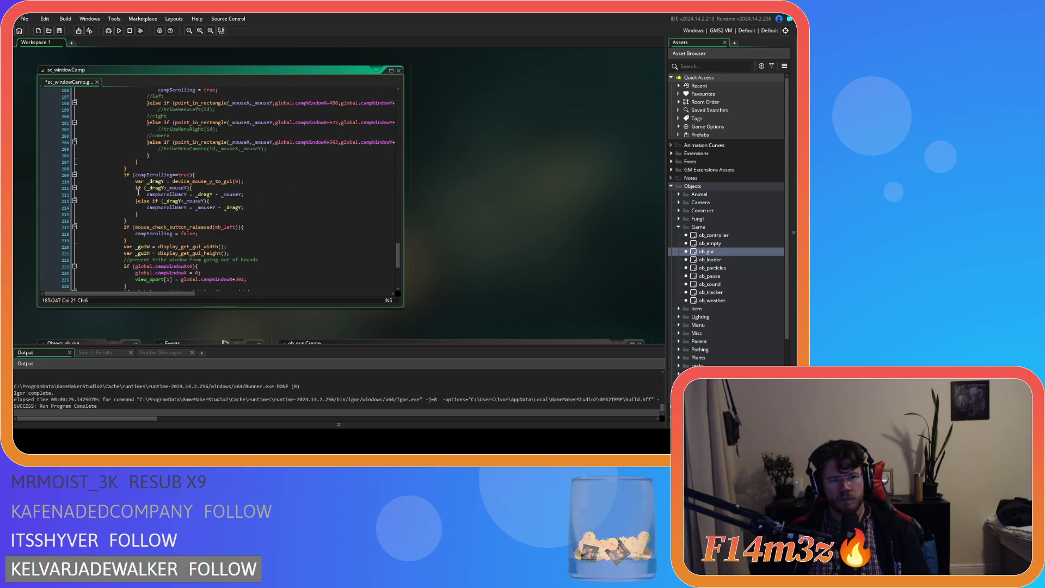
scroll(139, 192, up, 7)
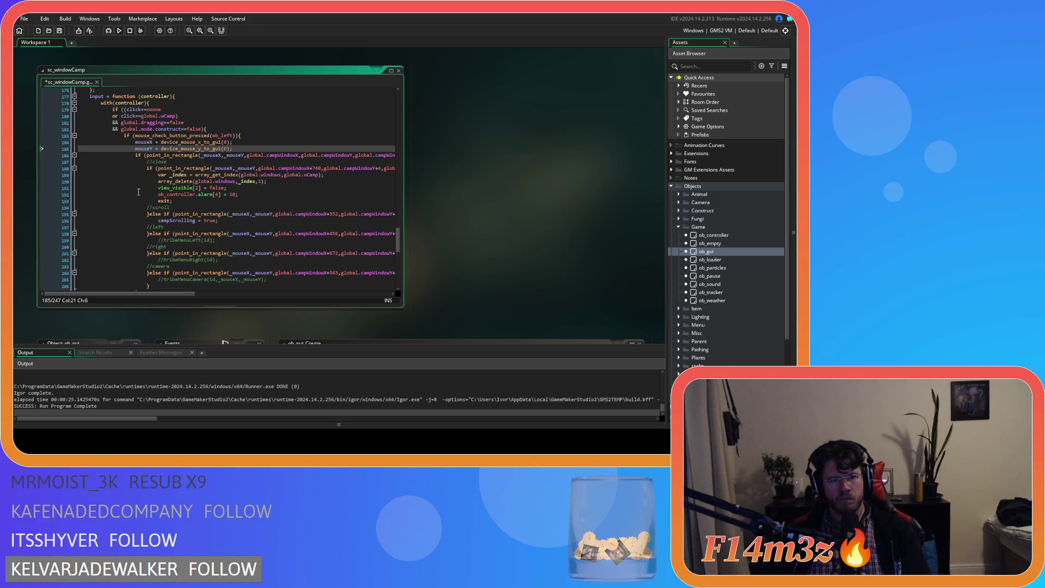
key(ctrl+z)
key(ctrl+z)
key(ctrl+z)
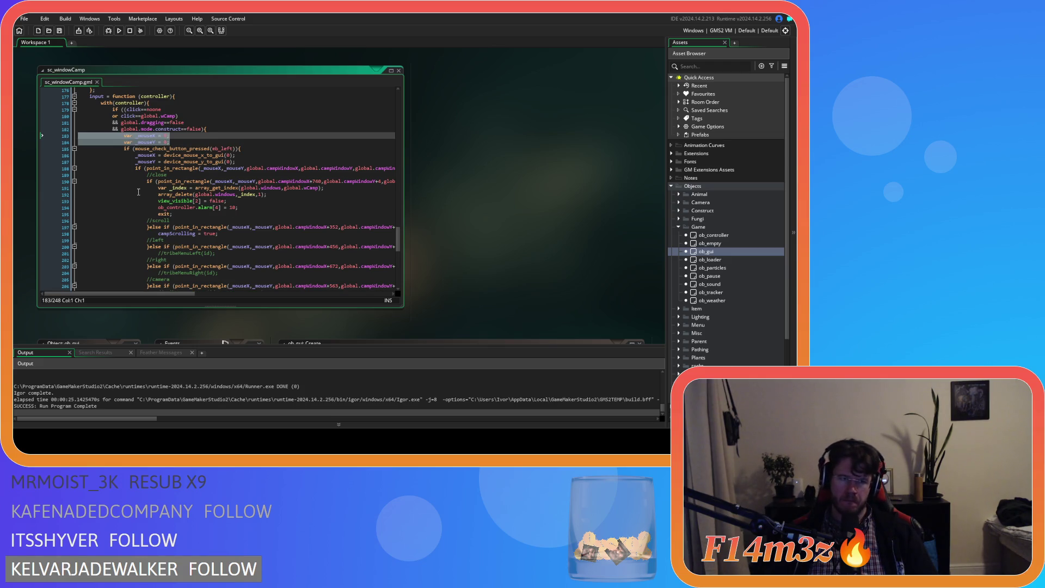
key(Delete)
Step: Declare _mouseX and _mouseY with var at their assignments inside the click check
click(133, 142)
text(var)
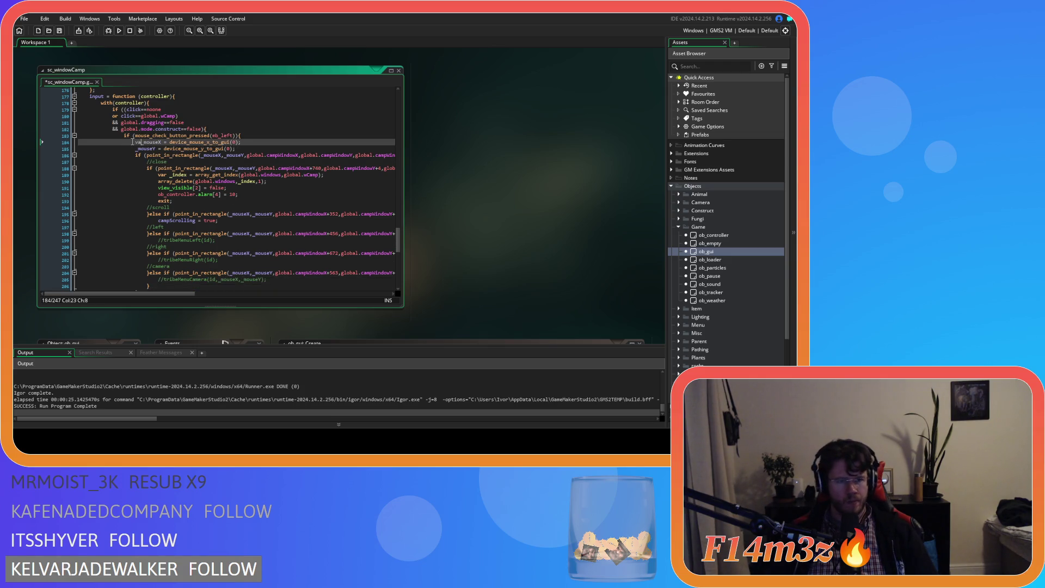
key(Down)
key(Home)
text(var)
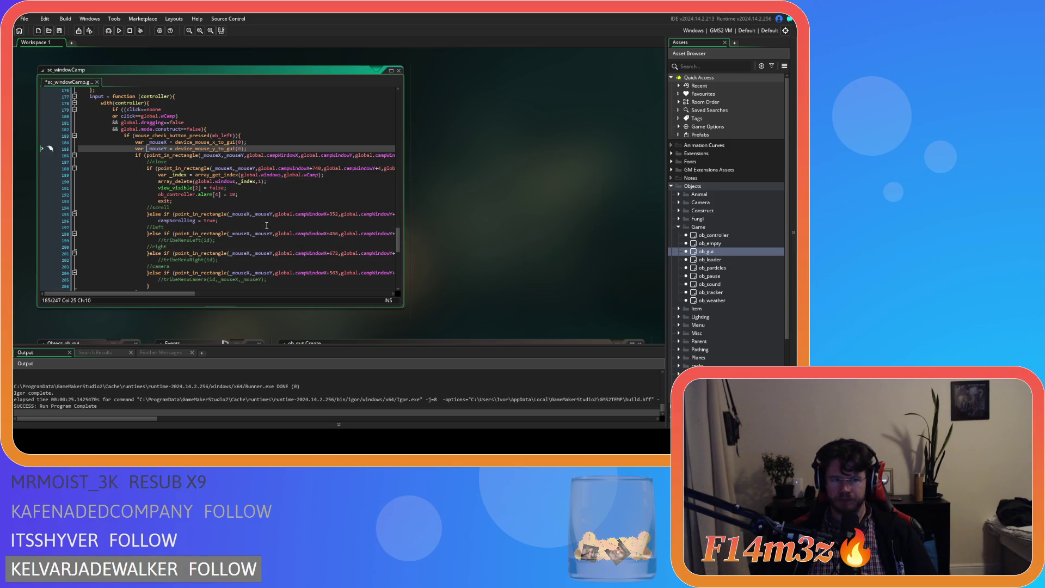
Step: Replace _mouseY with mouseY on drag lines 211–214, then open ob_controller
scroll(204, 226, down, 4)
scroll(203, 226, down, 2)
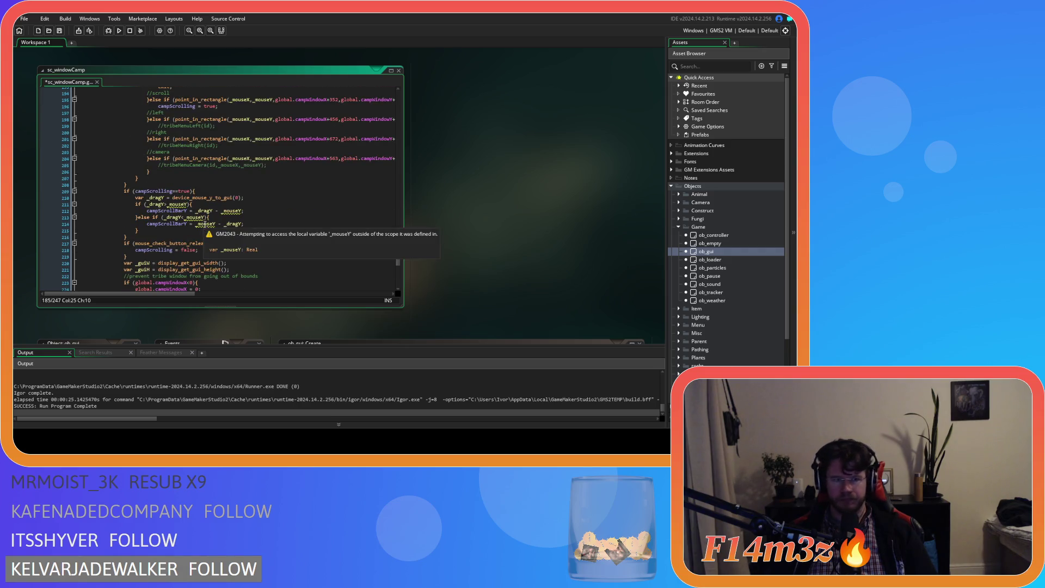
click(173, 204)
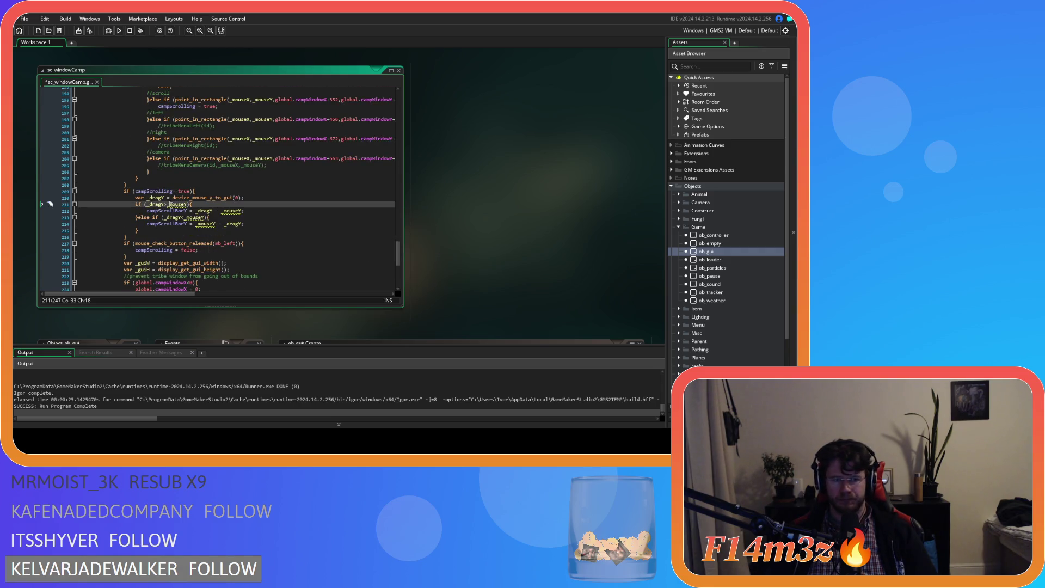
key(BackSpace)
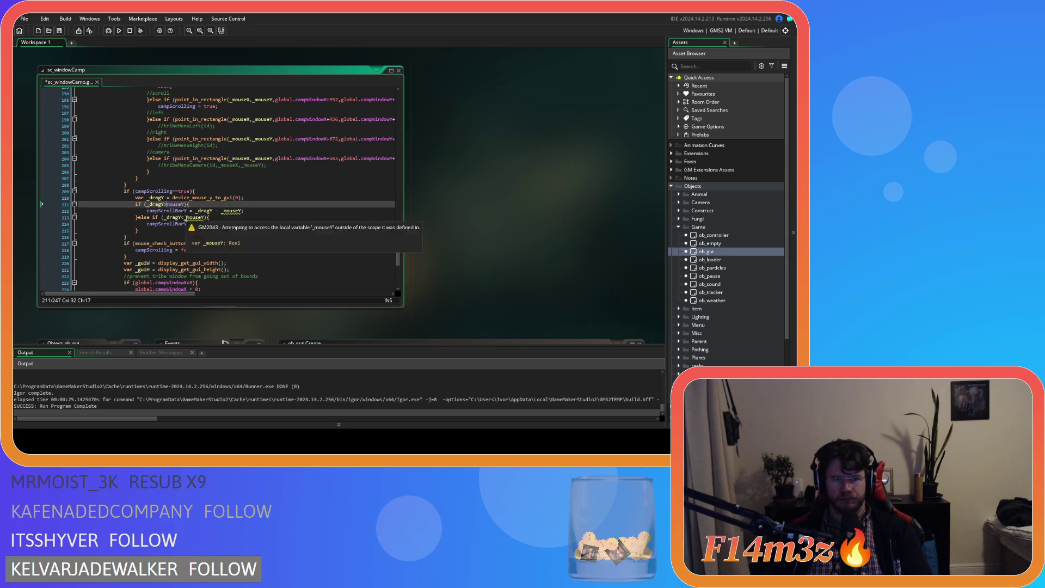
click(187, 217)
key(BackSpace)
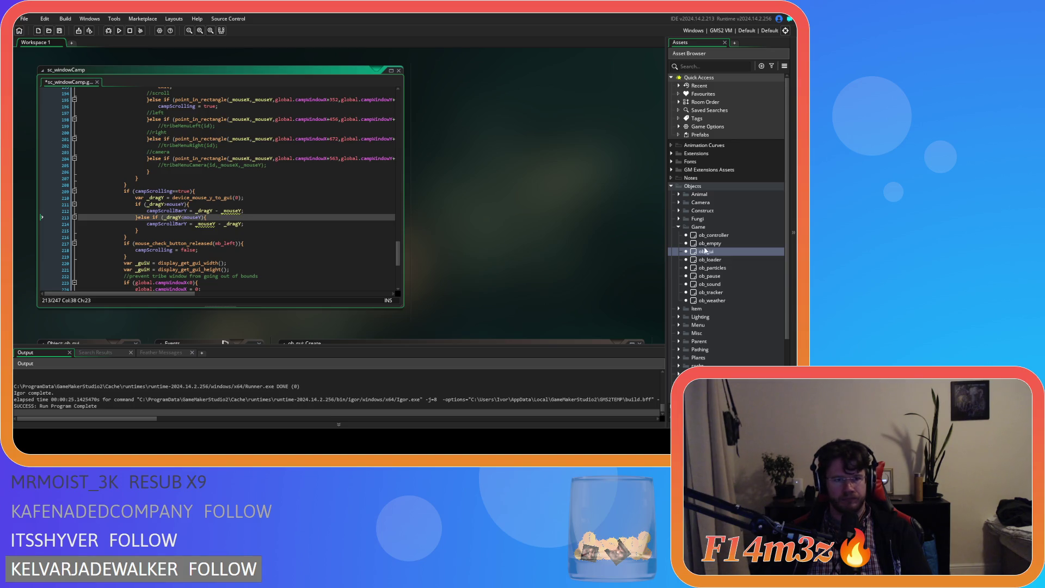
click(225, 211)
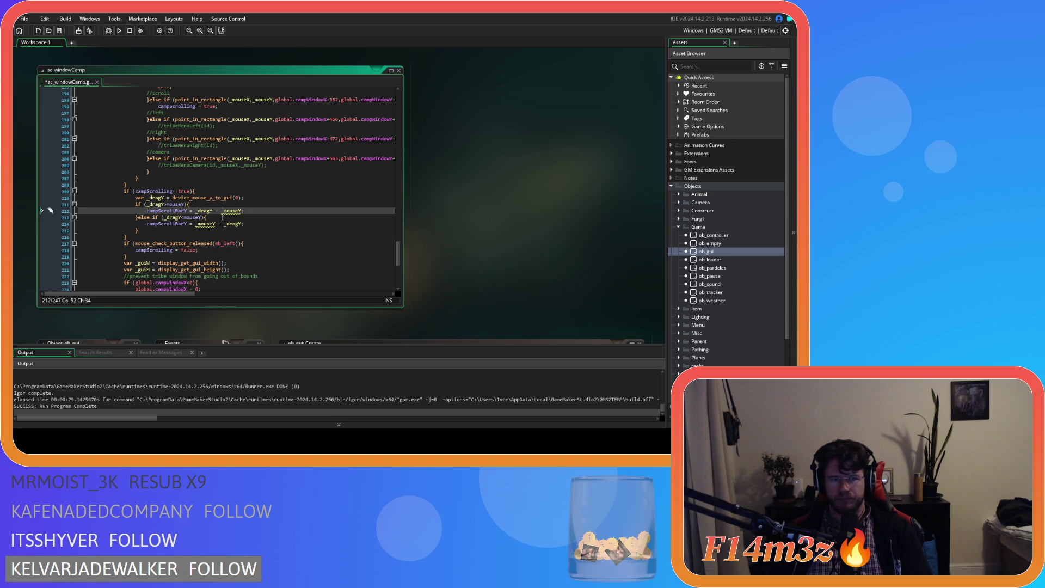
key(BackSpace)
click(200, 224)
key(BackSpace)
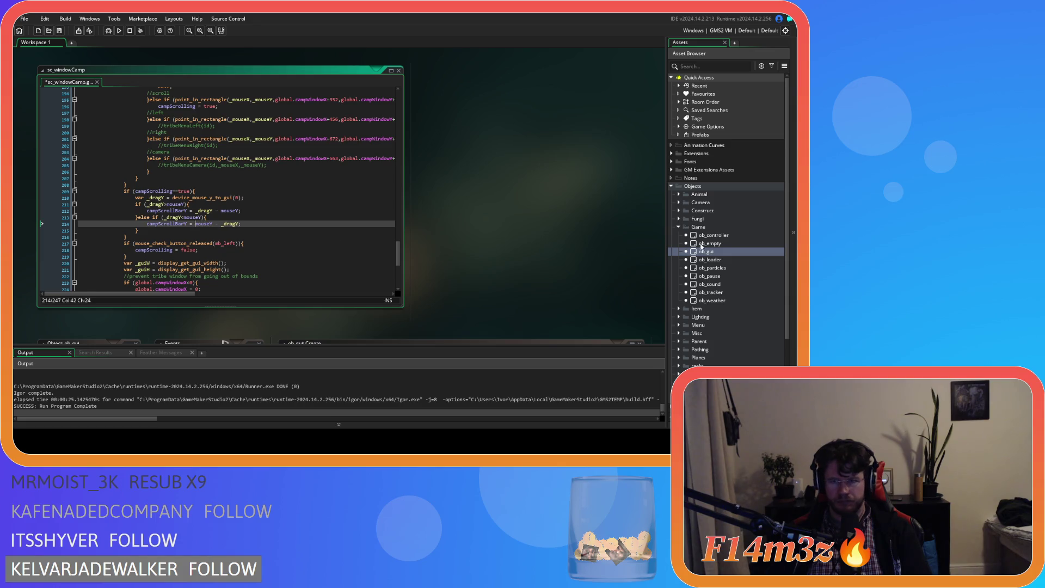
double_click(714, 234)
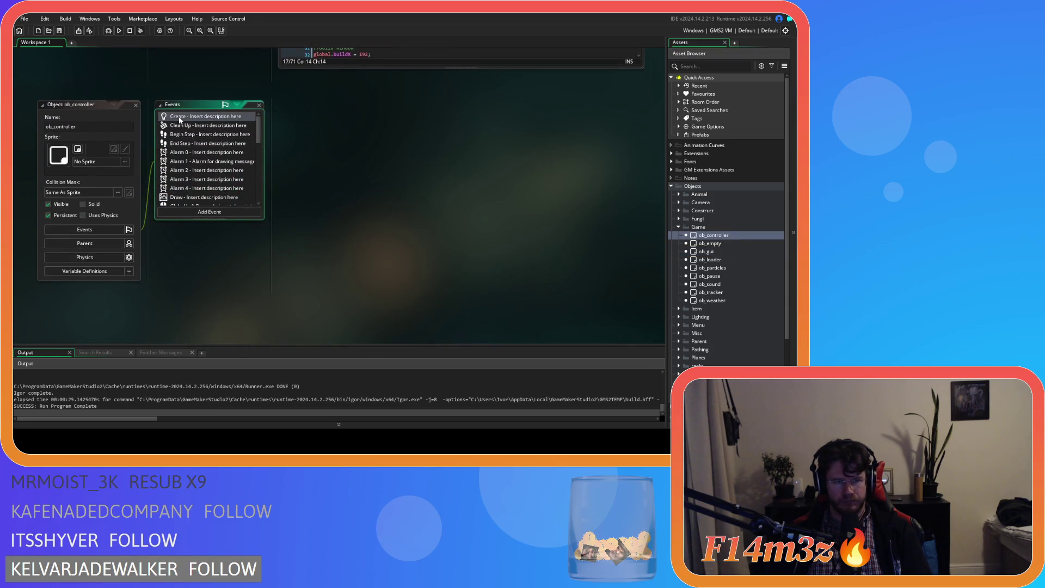
Step: View ob_controller's Create code, close it, and open ob_gui's Create event instead
double_click(204, 116)
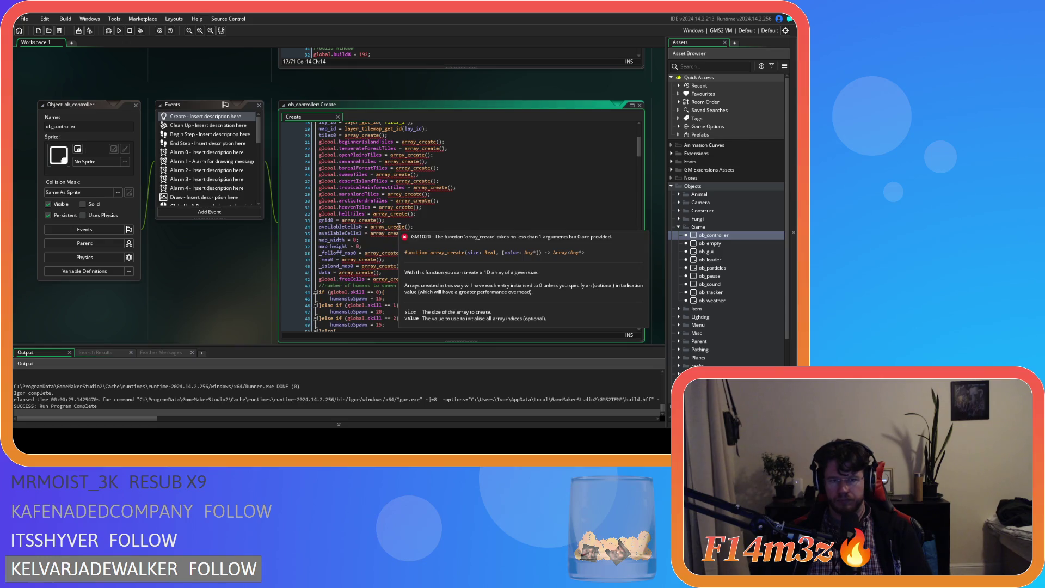
scroll(399, 226, up, 4)
click(134, 107)
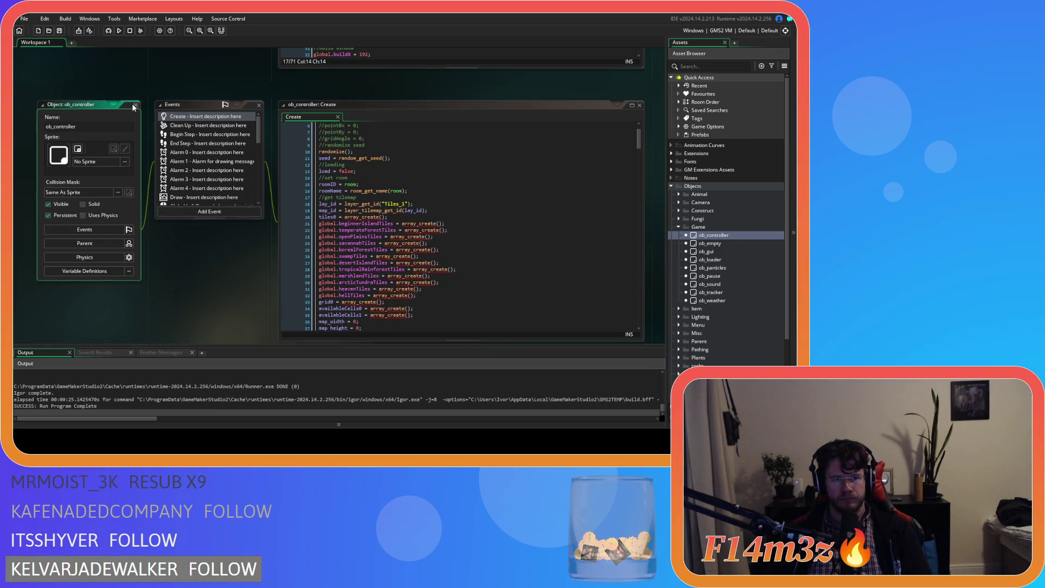
click(133, 106)
double_click(706, 252)
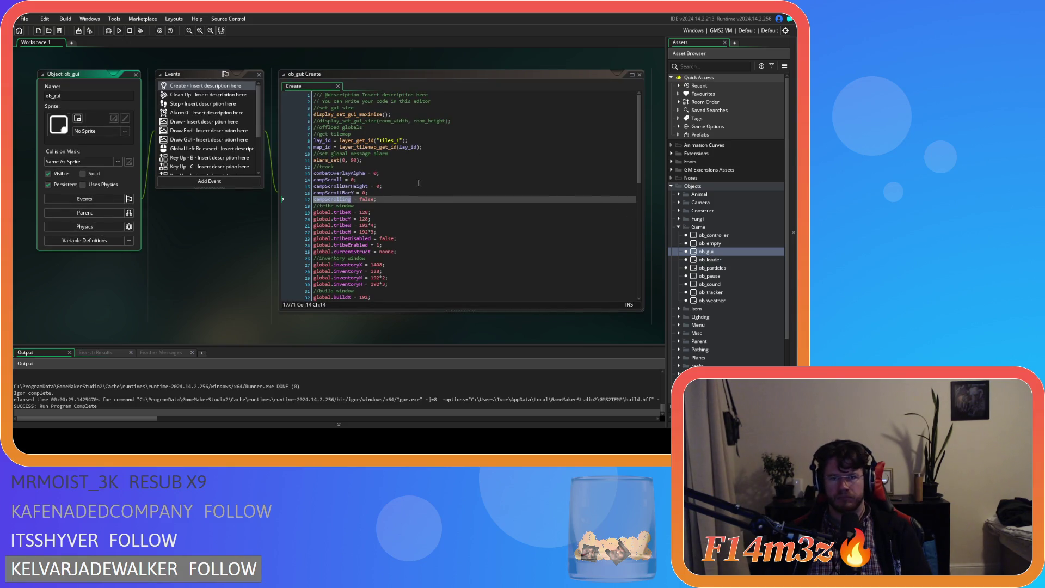
Step: Add an empty line after dragY = 0 on line 52 of ob_gui's Create event
click(419, 200)
scroll(420, 201, down, 9)
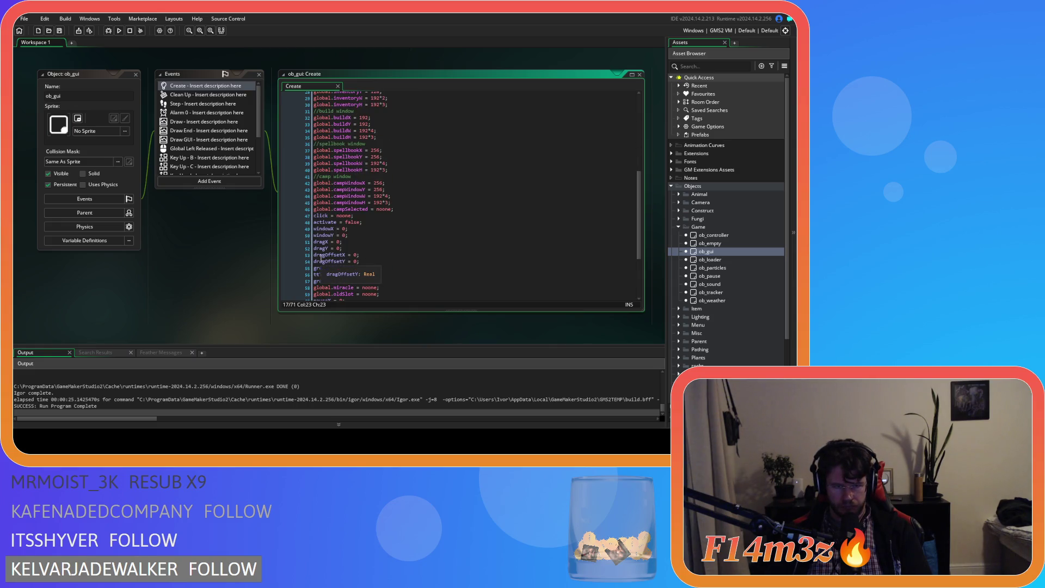
click(326, 243)
mouse_move(314, 242)
mouse_down()
mouse_move(332, 263)
mouse_move(330, 232)
mouse_up()
click(343, 249)
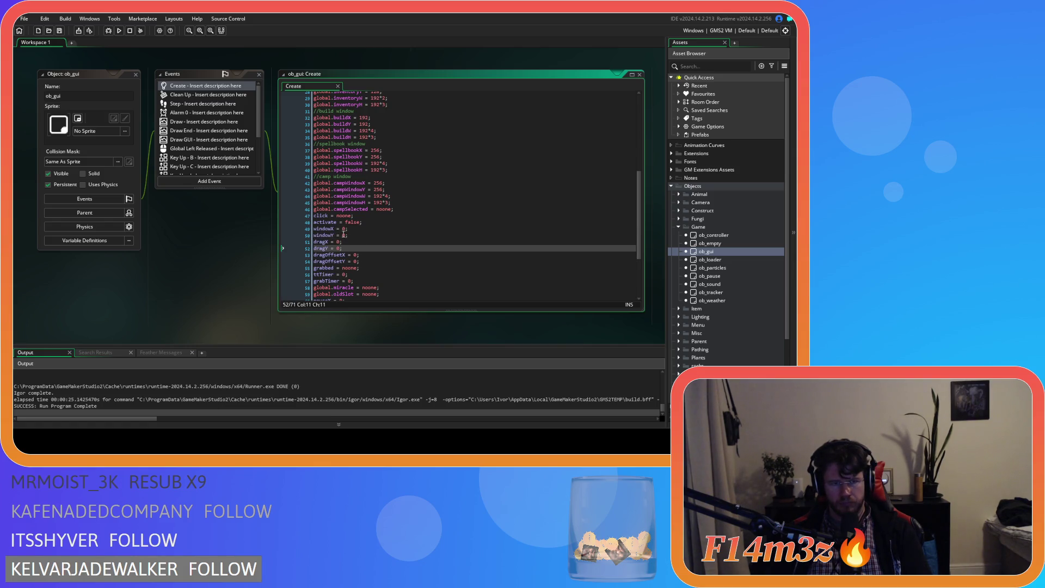
scroll(217, 135, down, 3)
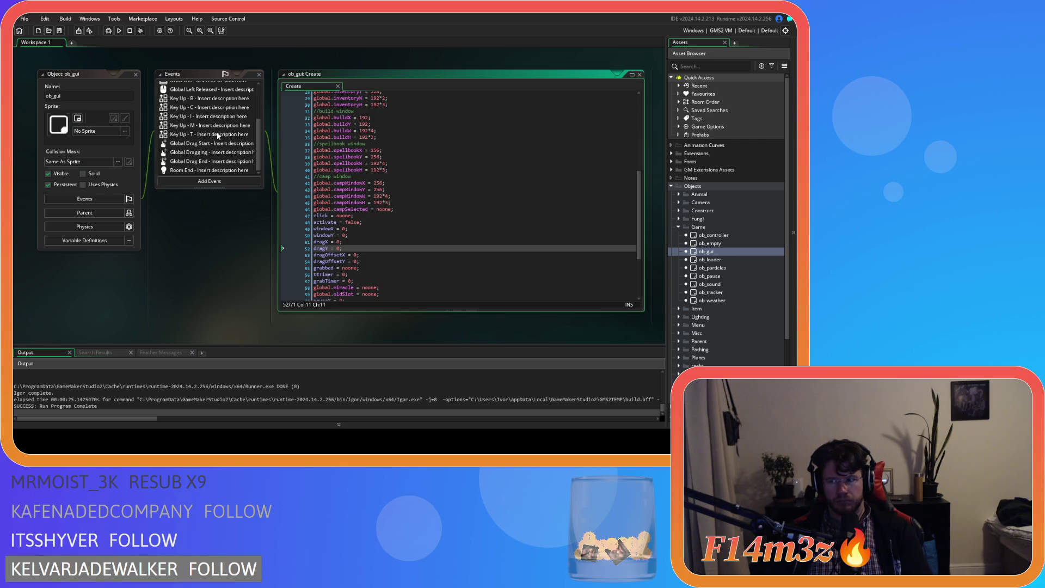
key(Return)
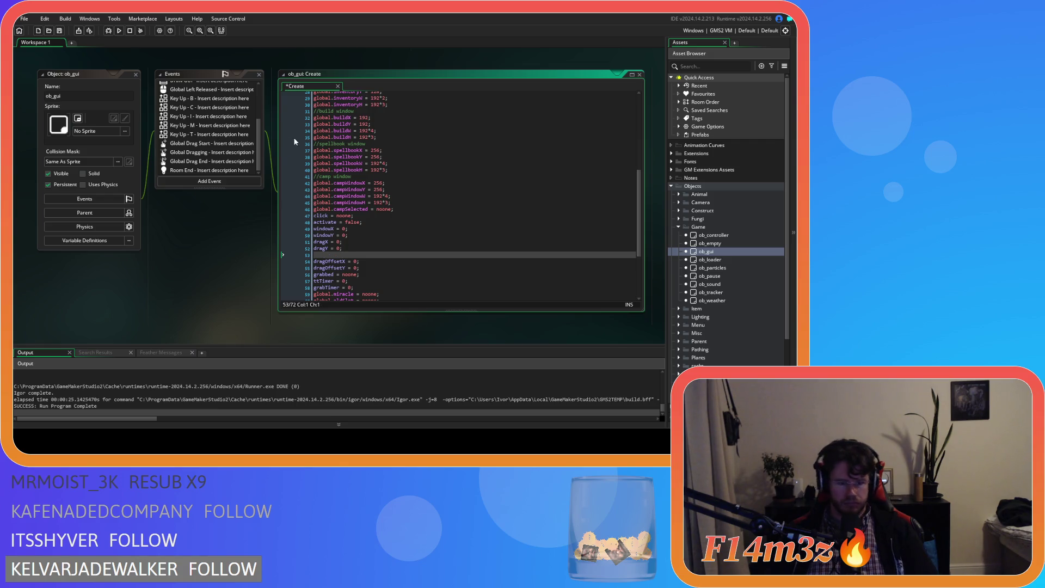
Step: Try adding mouseX = 0 and mouseY lines, then delete them again
text(mouseX = 0;)
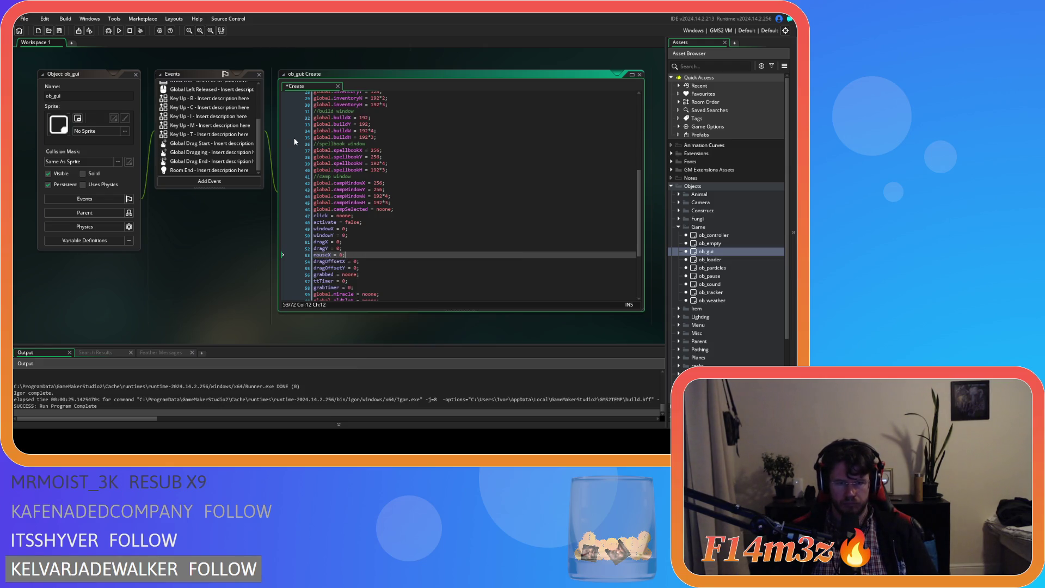
key(Return)
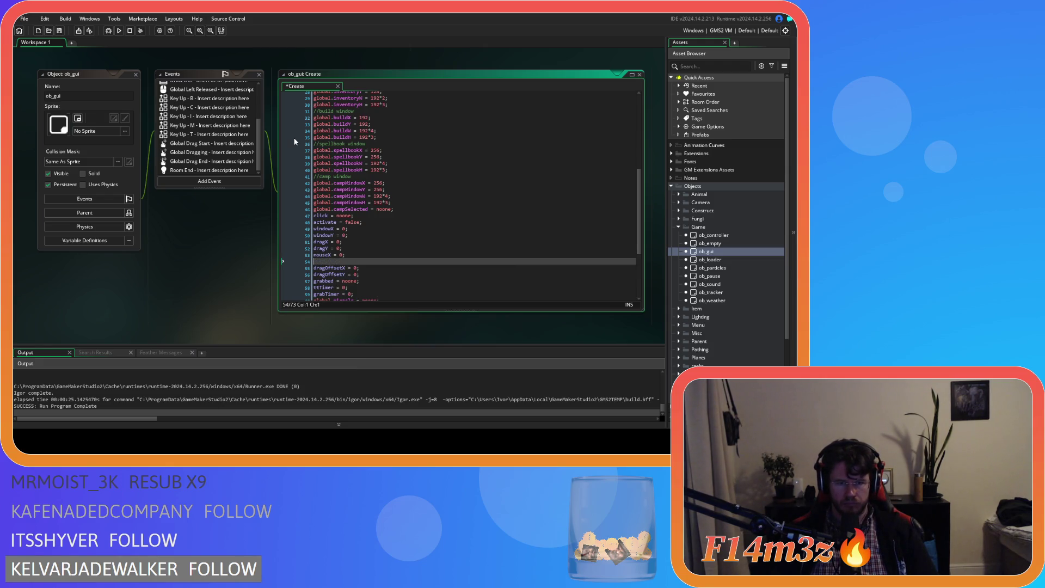
text(mouseY)
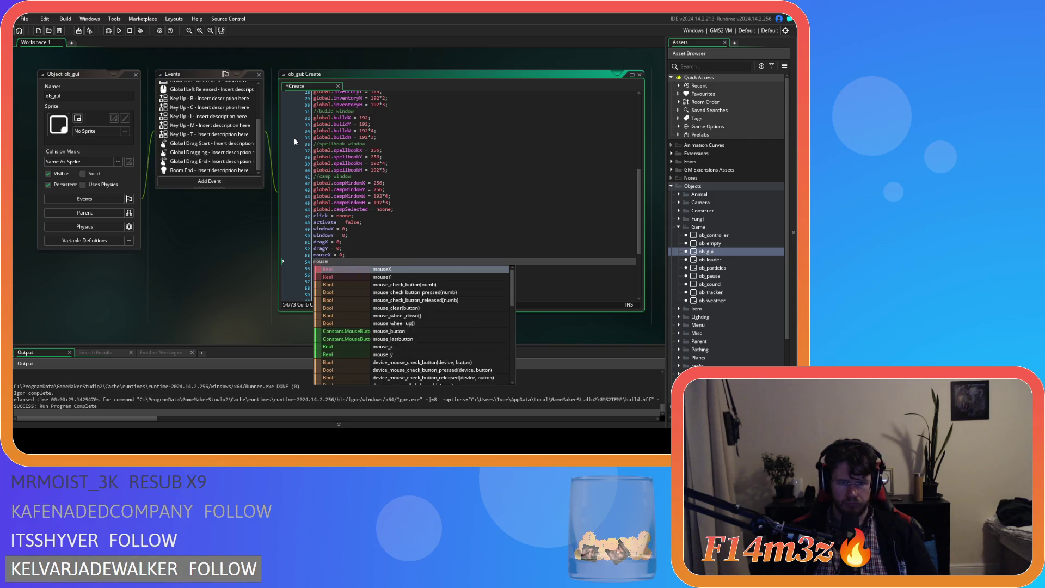
text( = 0;)
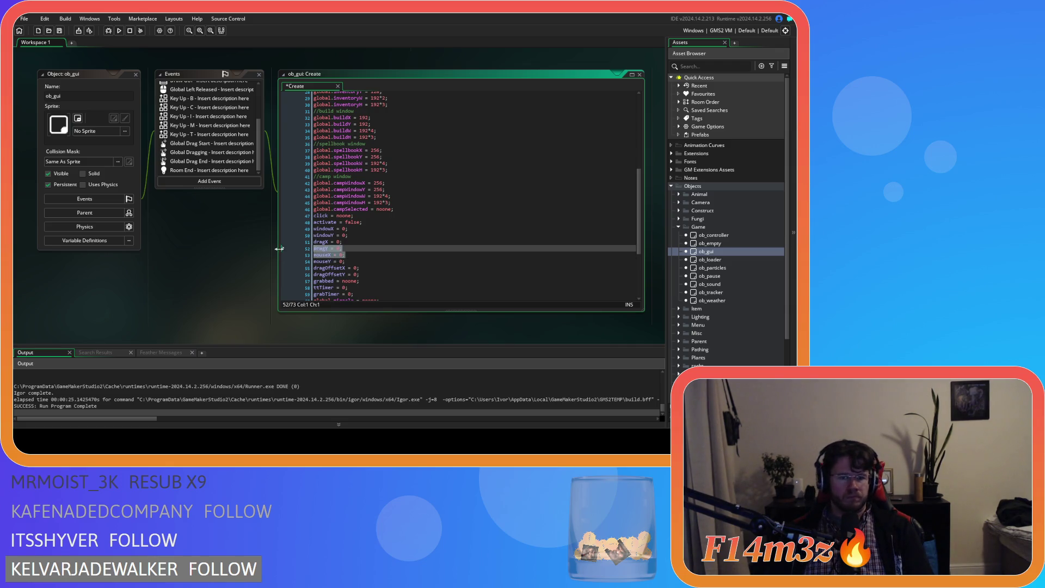
drag(368, 250, 358, 252)
key(Home)
key(shift+Down)
key(shift+End)
key(BackSpace)
key(BackSpace)
Step: Declare campScrollStart = 0 below campScrolling = false on line 18, then return to sc_windowCamp
scroll(385, 182, up, 9)
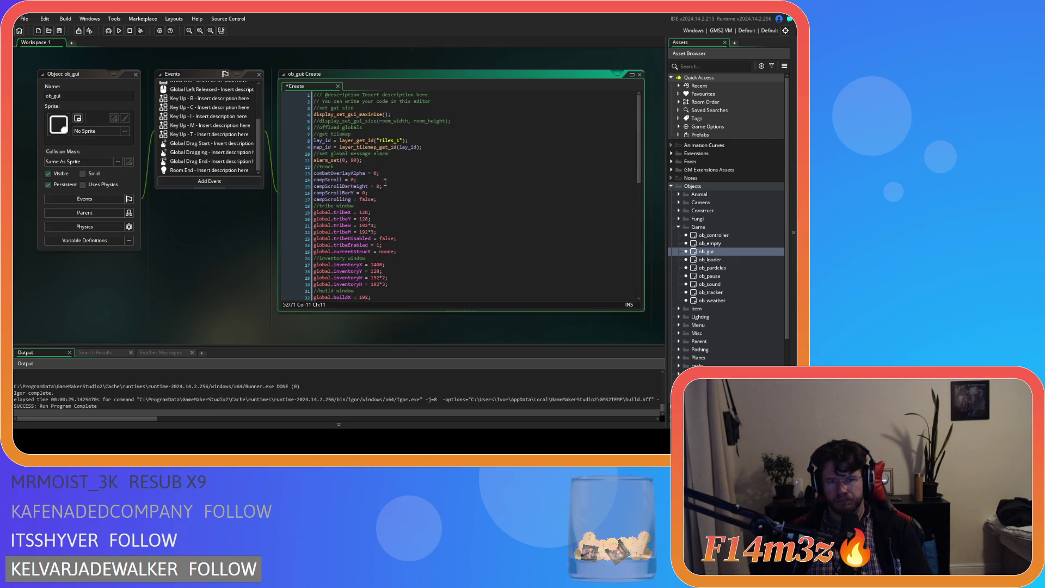
click(386, 199)
key(Return)
text(cam)
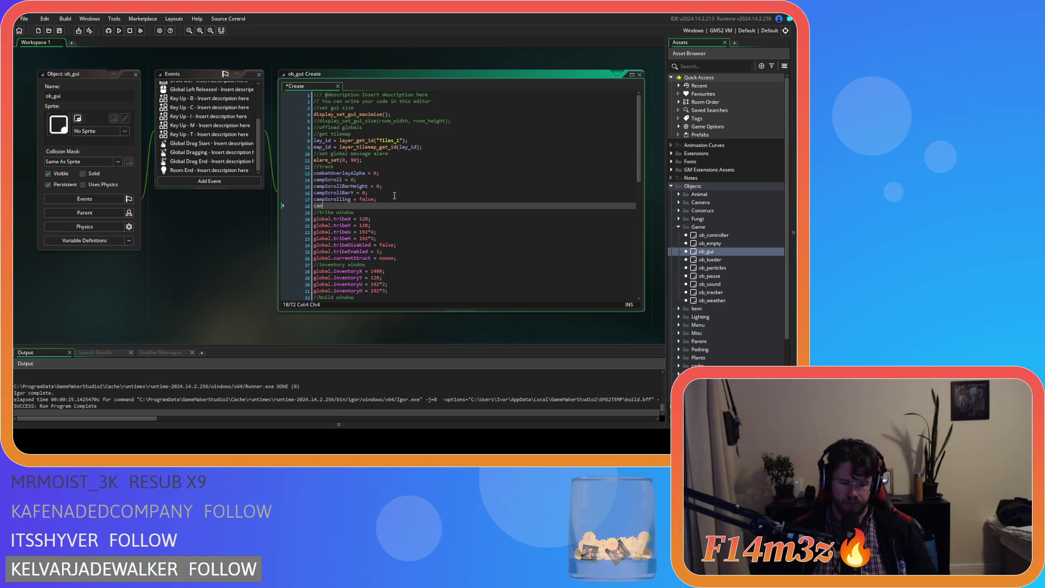
text(pSc)
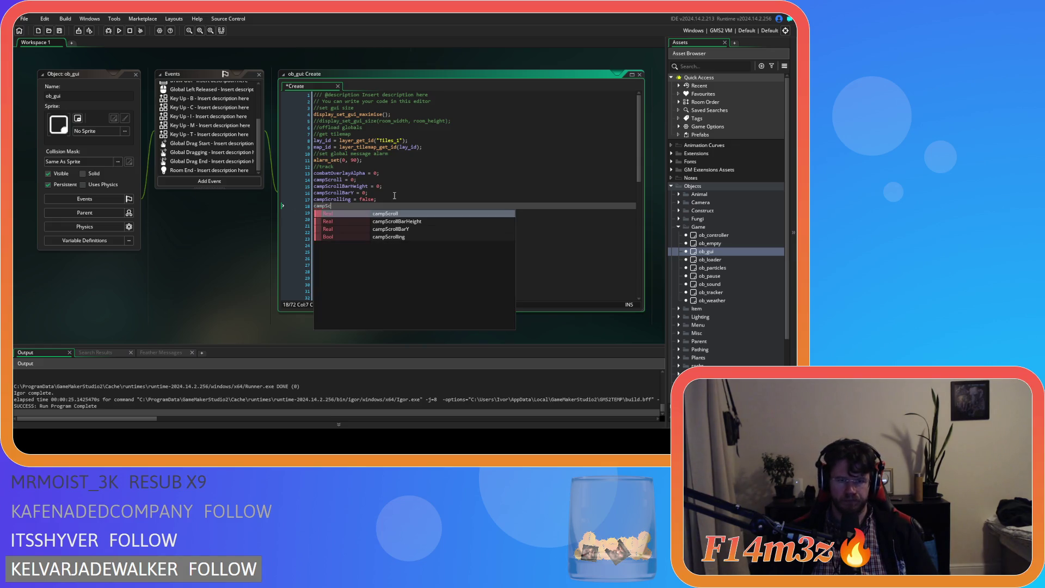
text(rollStart)
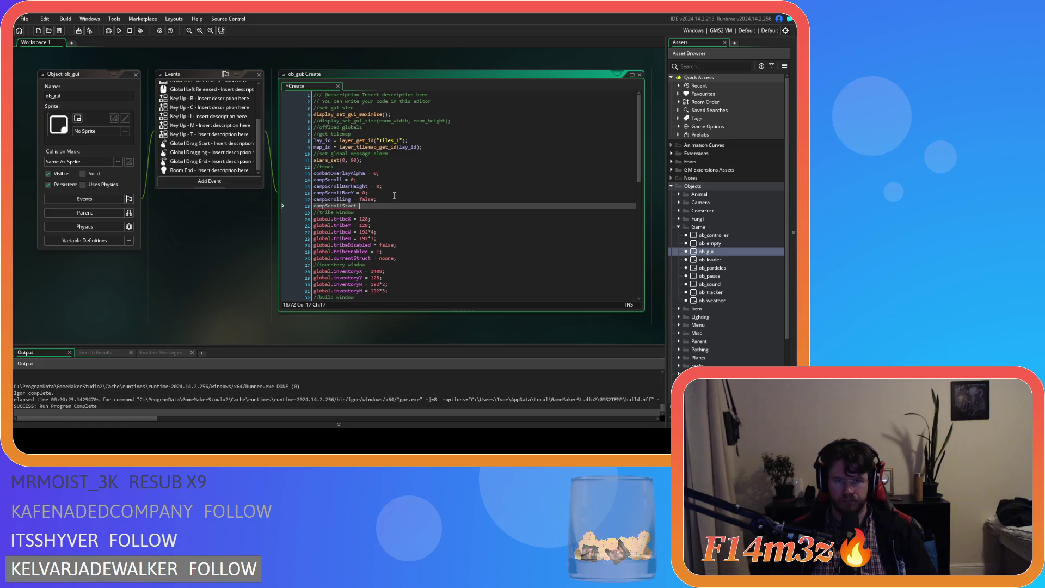
text(;)
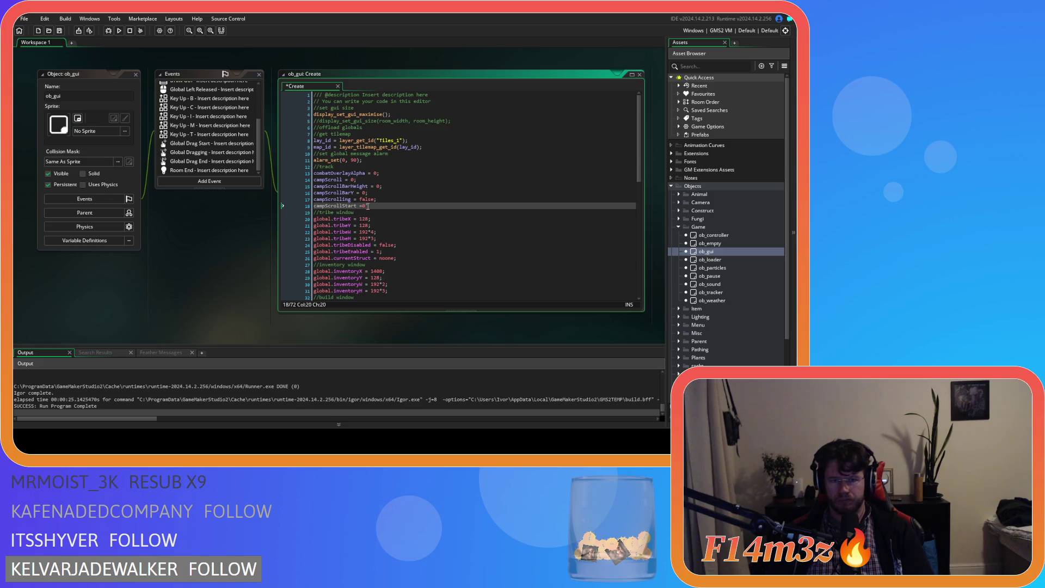
text(;)
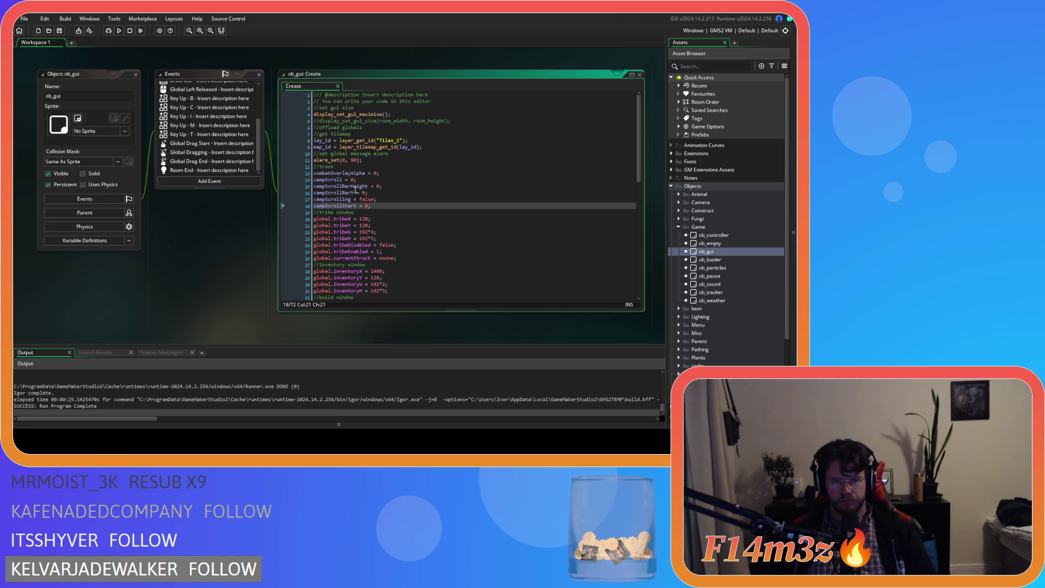
double_click(344, 206)
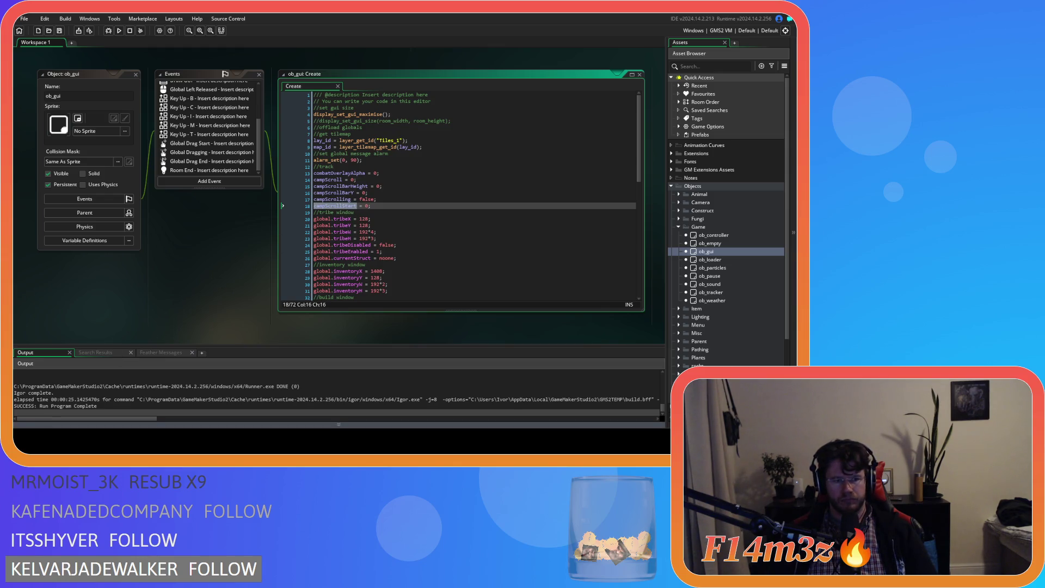
click(371, 206)
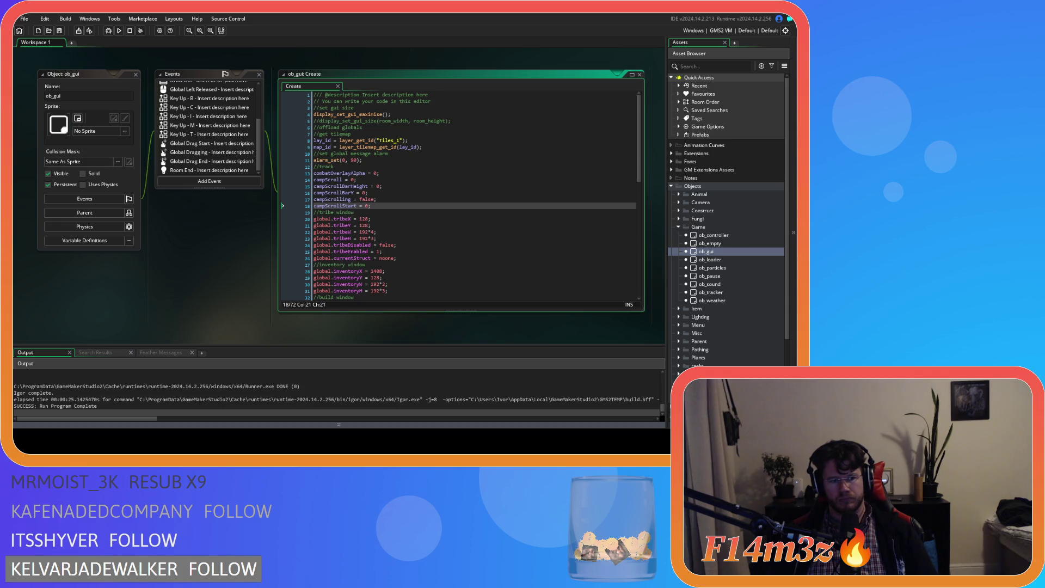
double_click(338, 206)
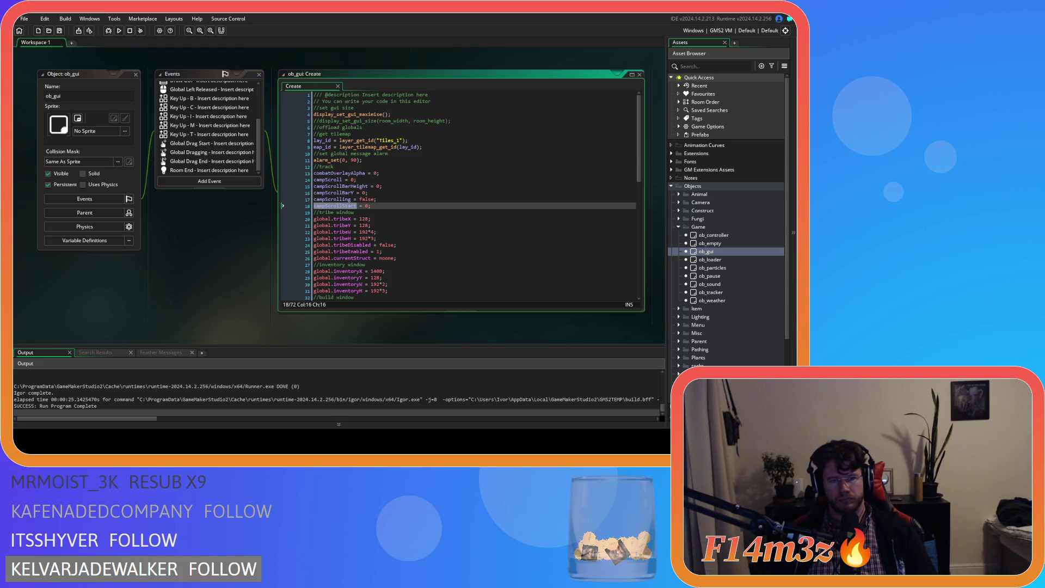
key(ctrl+Tab)
click(138, 254)
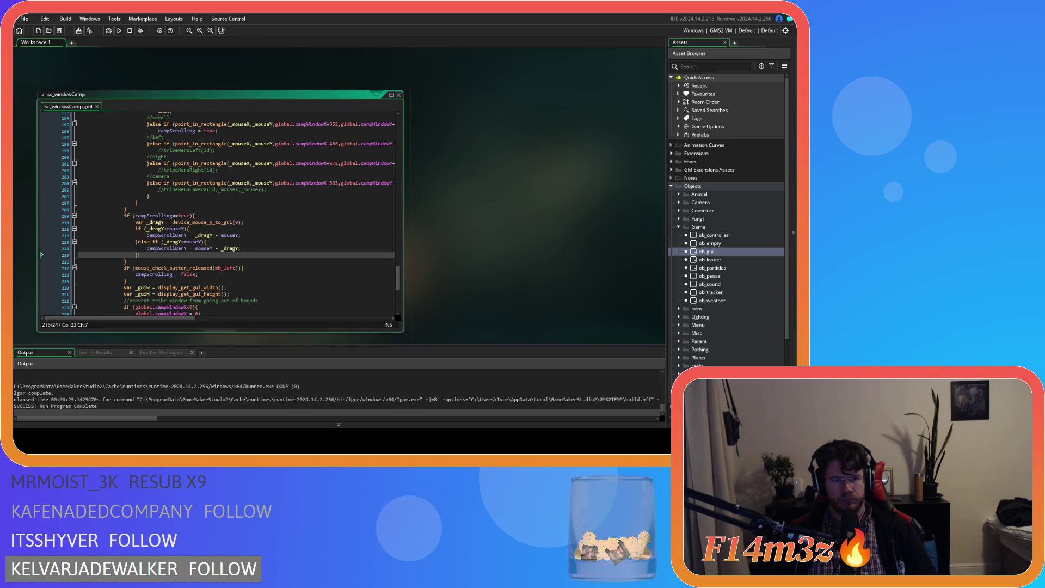
Step: Insert campScrollStart = _mouseY; above campScrolling = true on line 196 and save
scroll(285, 215, up, 4)
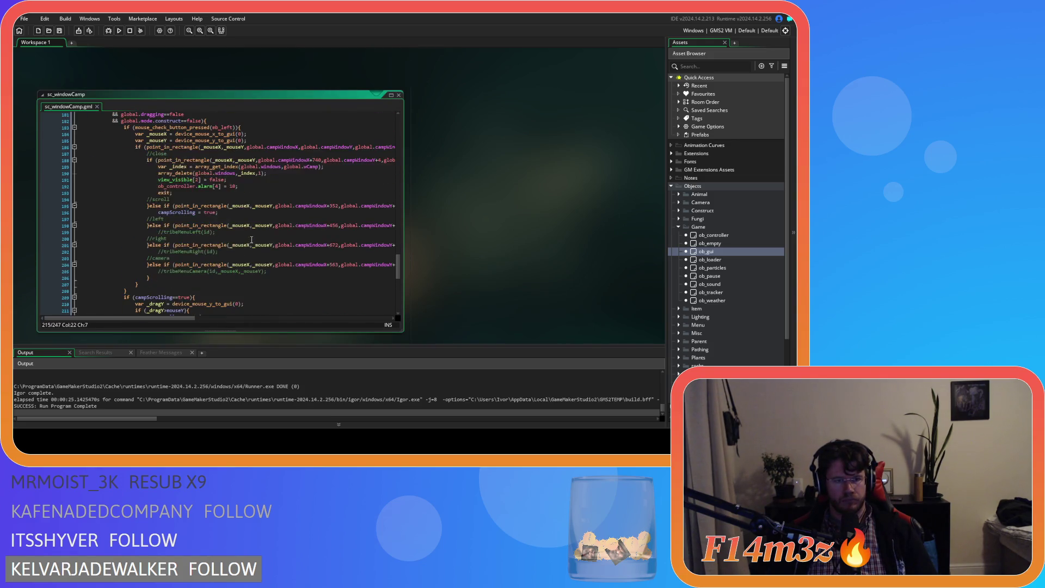
click(158, 213)
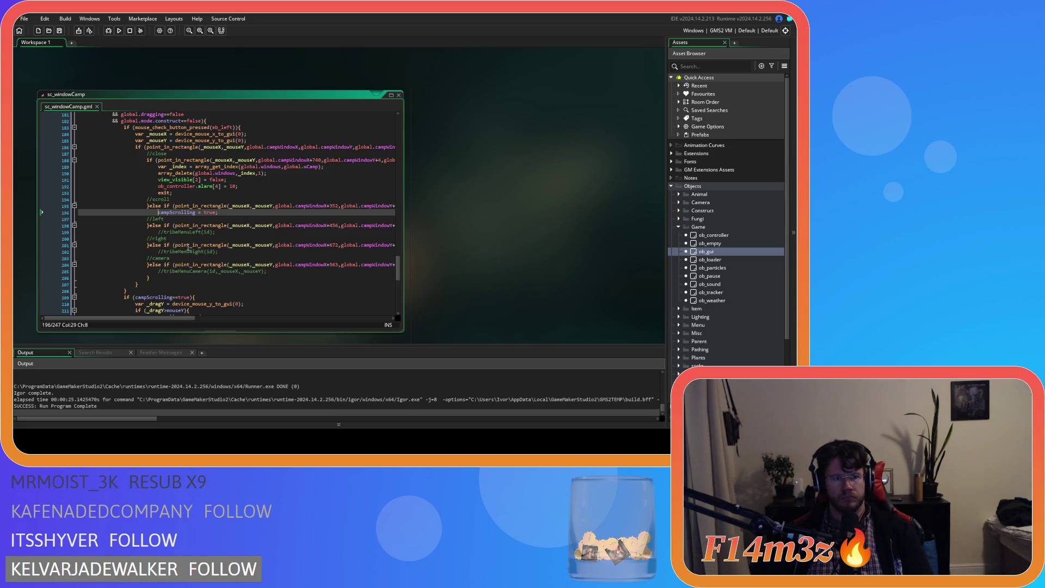
key(Return)
click(200, 212)
text(campScrollStart)
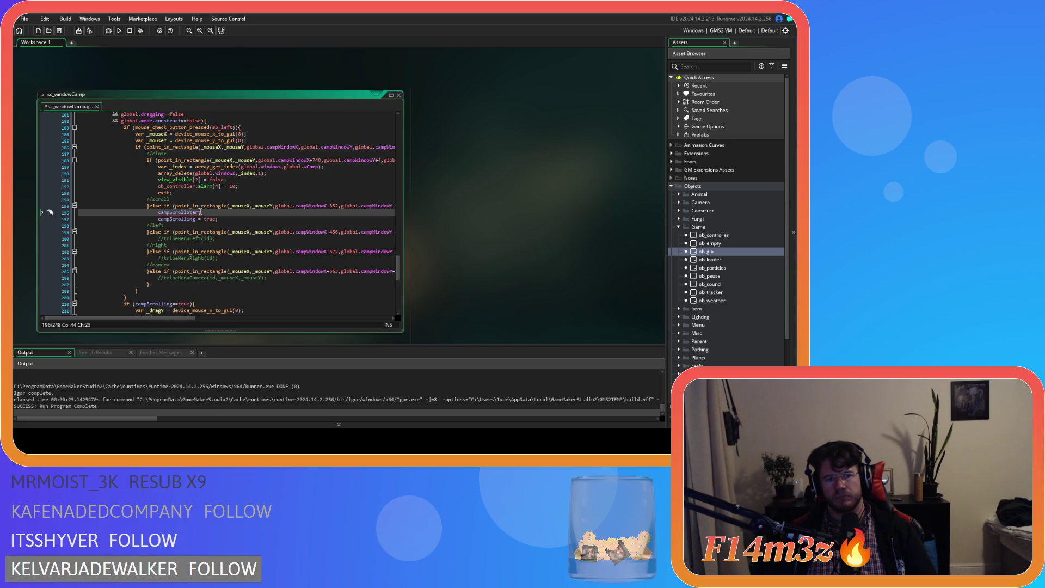
text( =)
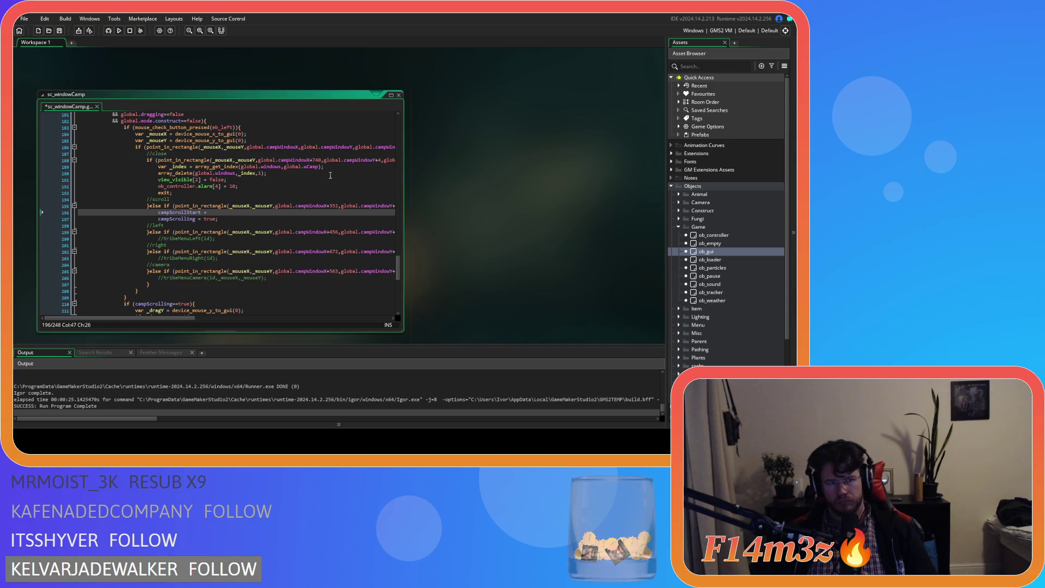
text( _mo)
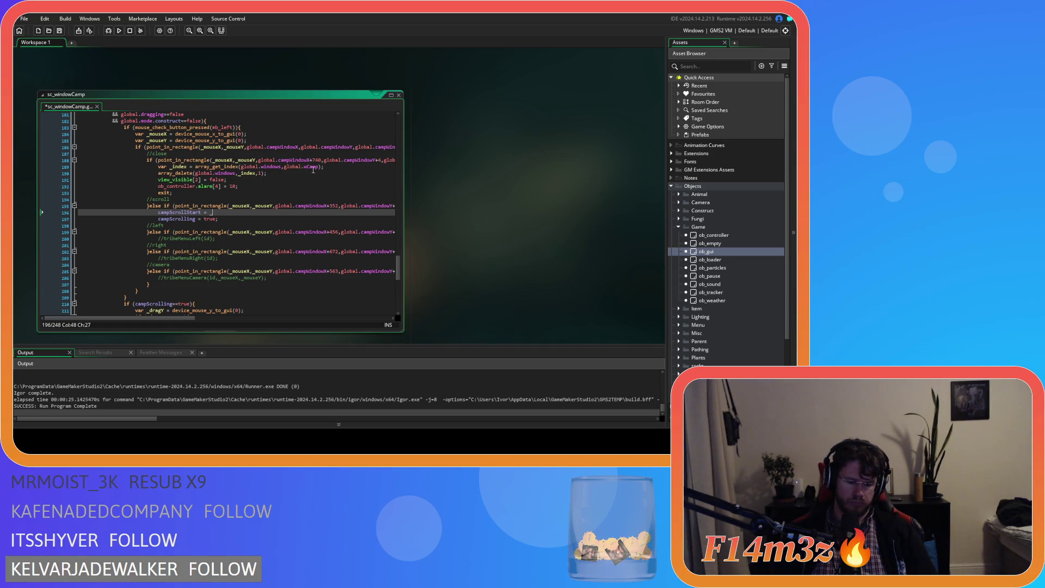
text(useY)
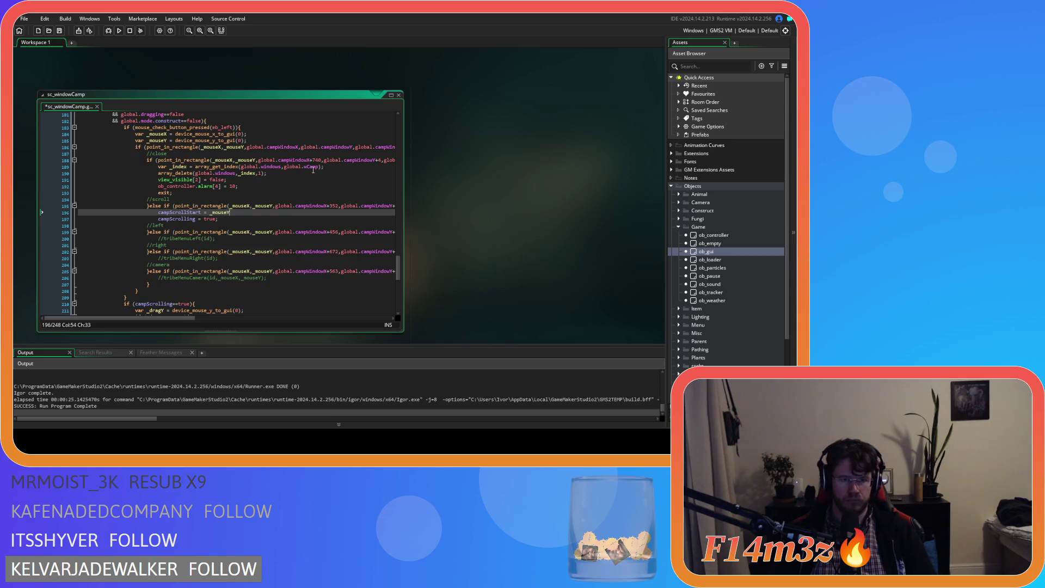
text(;)
key(ctrl+s)
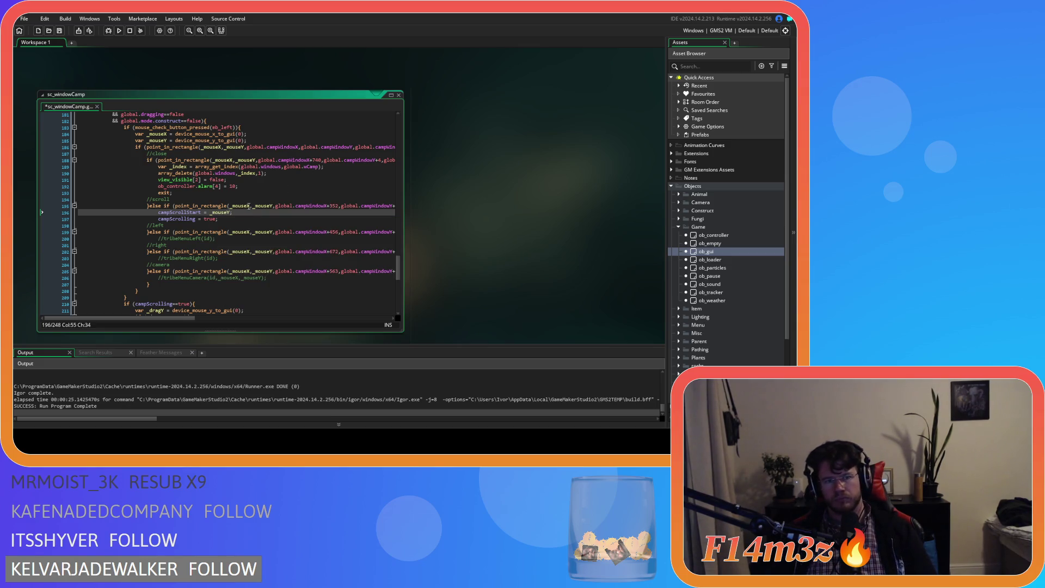
Step: Select the campScrollStart name and move to the campScrolling drag-handling block
double_click(176, 212)
scroll(284, 239, down, 12)
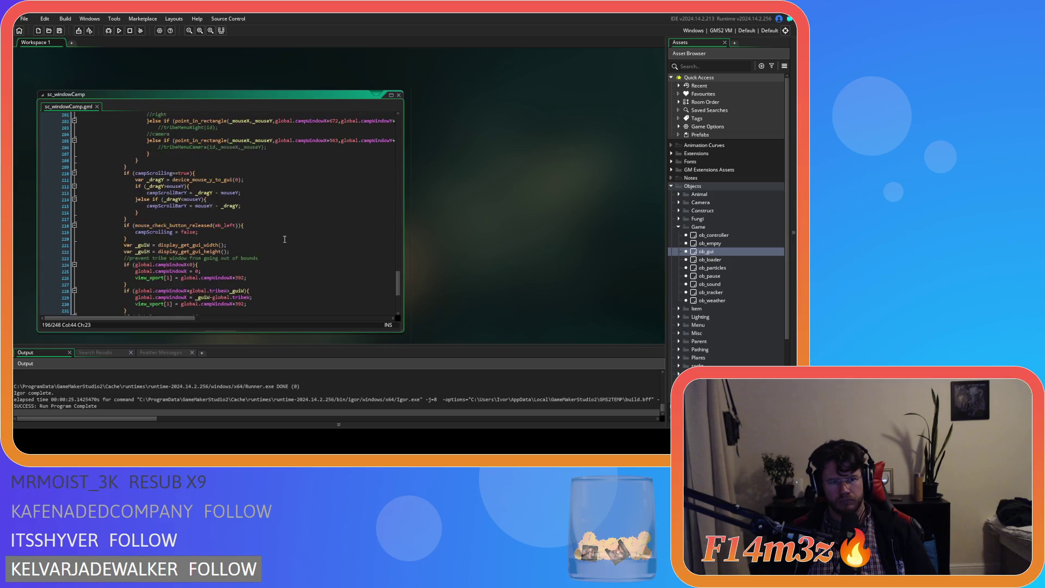
scroll(284, 239, up, 6)
scroll(230, 236, up, 1)
scroll(270, 236, up, 2)
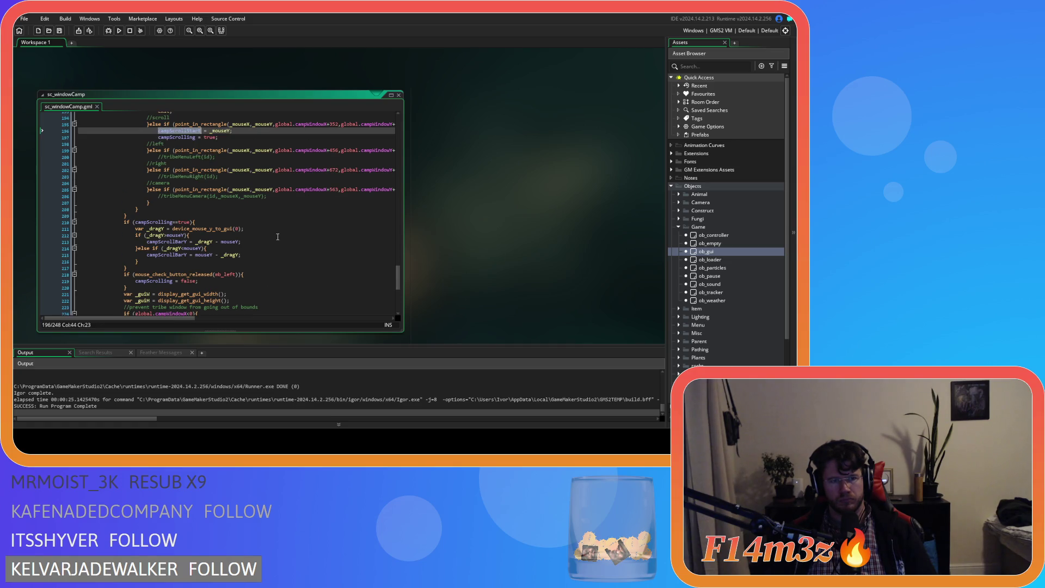
click(203, 222)
scroll(203, 218, up, 4)
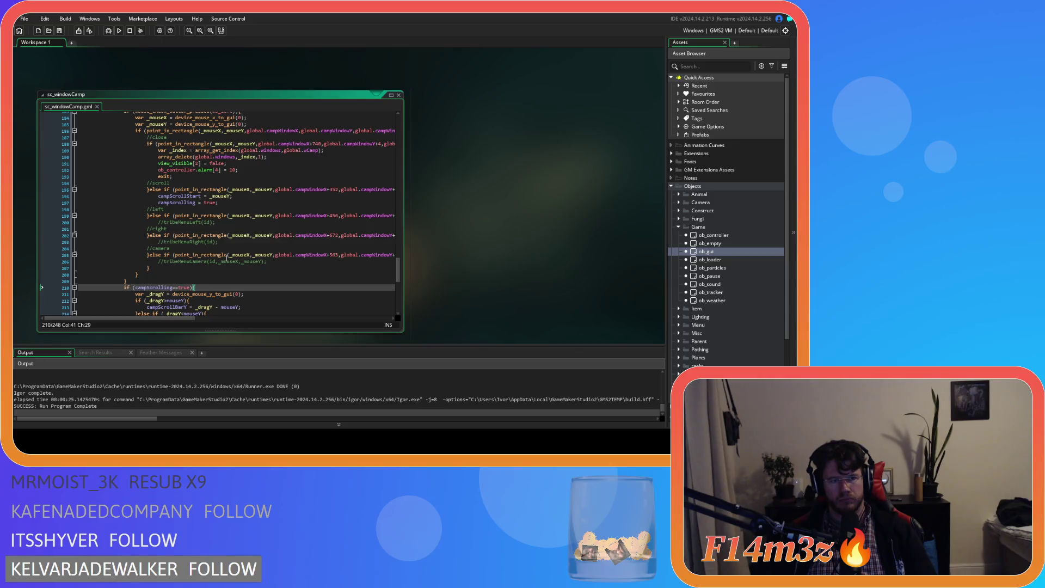
Step: Replace mouseY with campScrollStart on drag lines 212–215 and save the script
double_click(179, 196)
key(ctrl+c)
scroll(174, 266, down, 3)
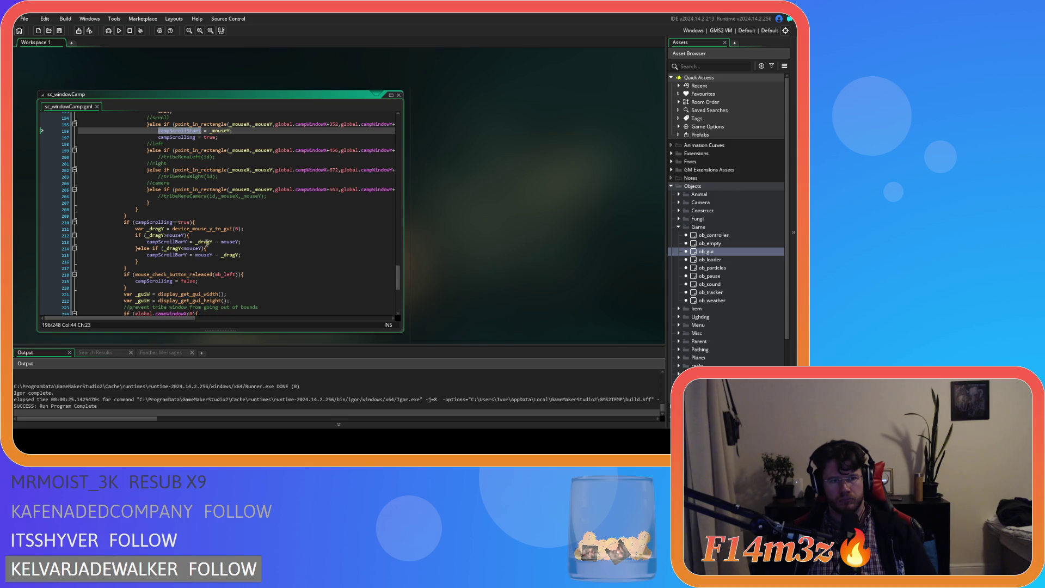
click(180, 235)
double_click(177, 235)
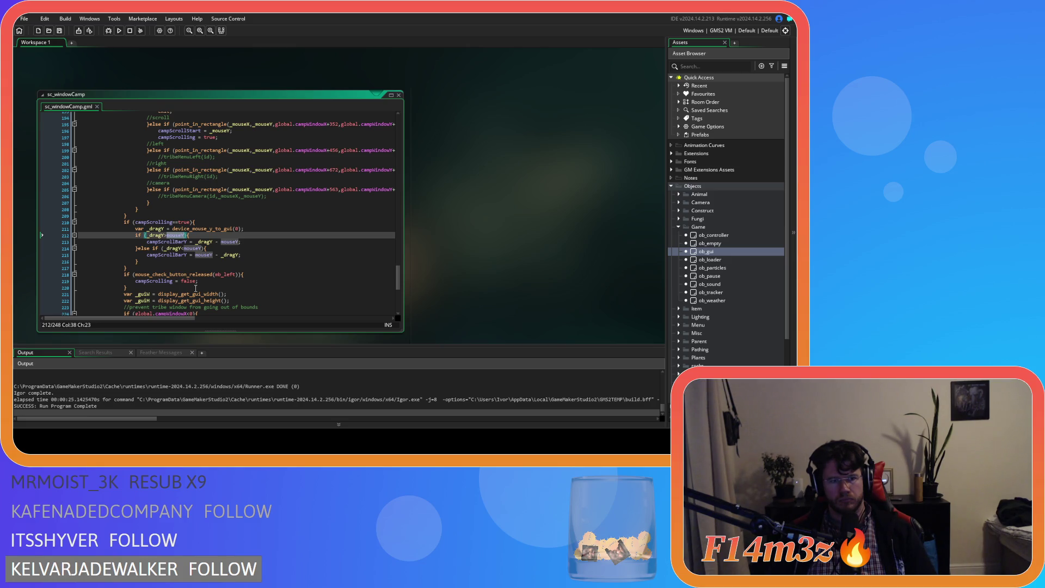
key(ctrl+v)
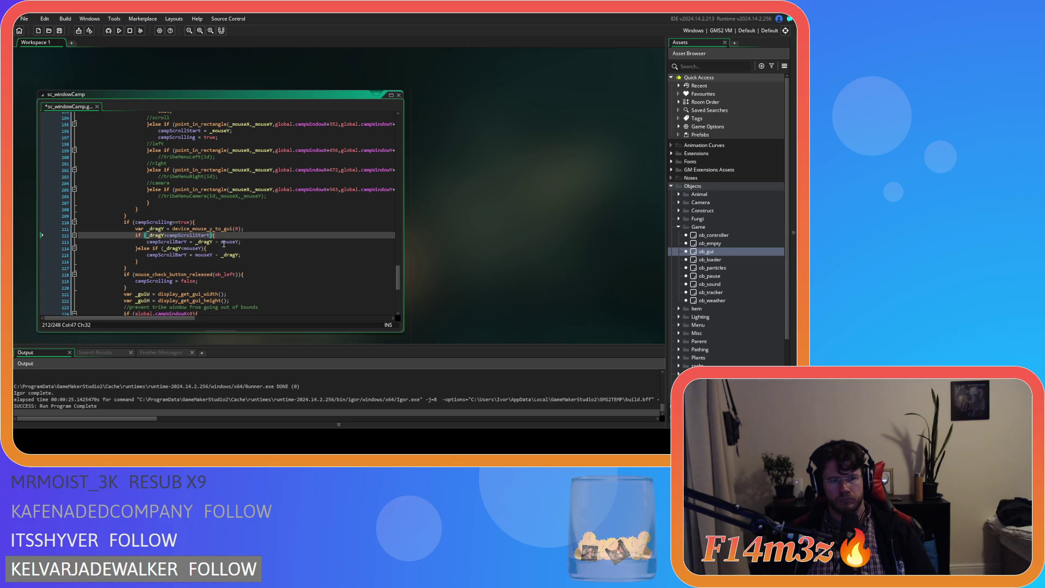
double_click(224, 242)
key(ctrl+v)
double_click(195, 248)
key(ctrl+v)
double_click(203, 255)
key(ctrl+v)
key(ctrl+s)
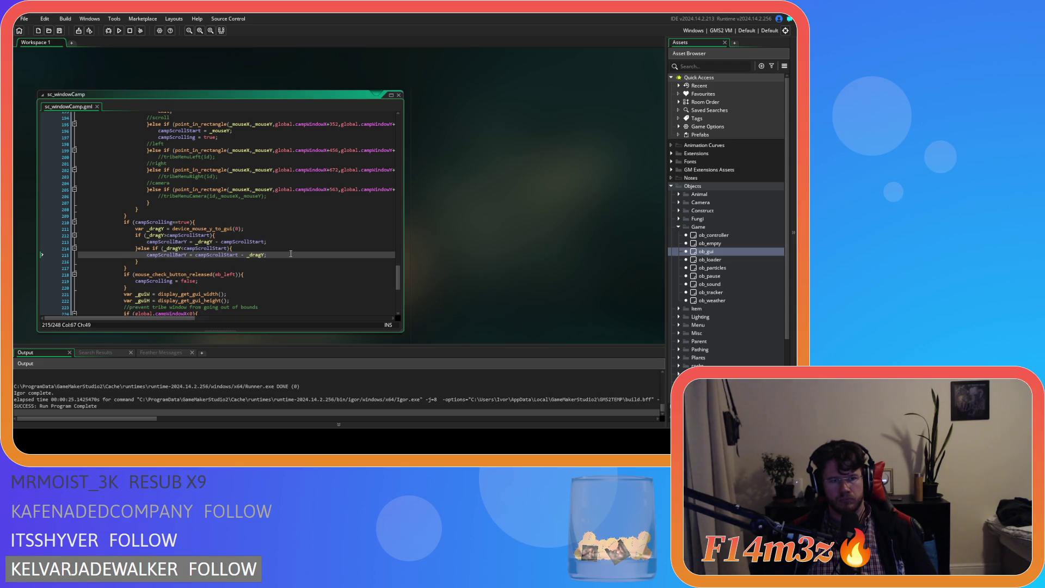
Step: Build and run the game with F5 to test the drag fix
scroll(290, 254, up, 5)
scroll(290, 254, down, 3)
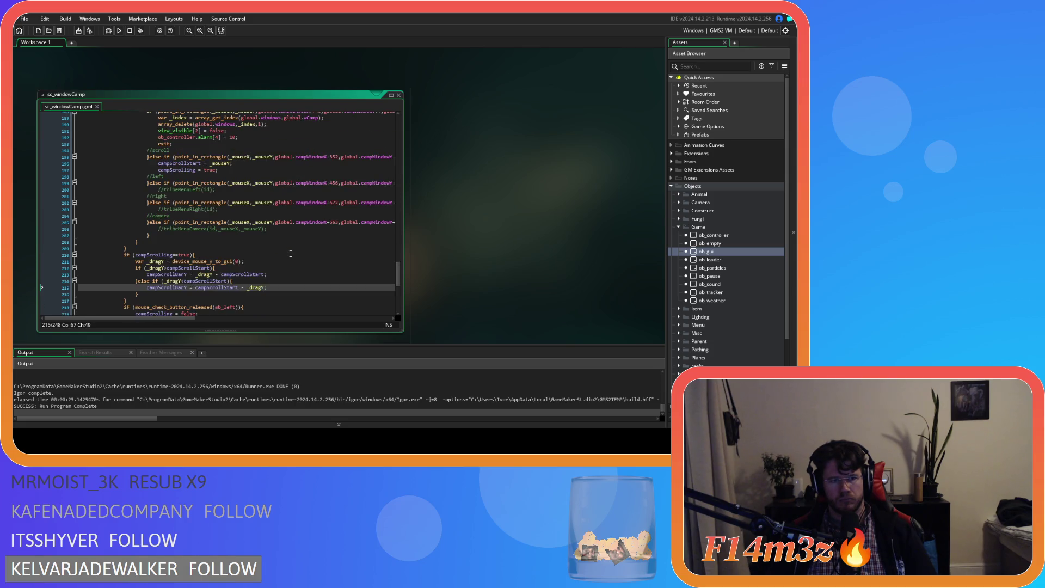
scroll(291, 254, down, 2)
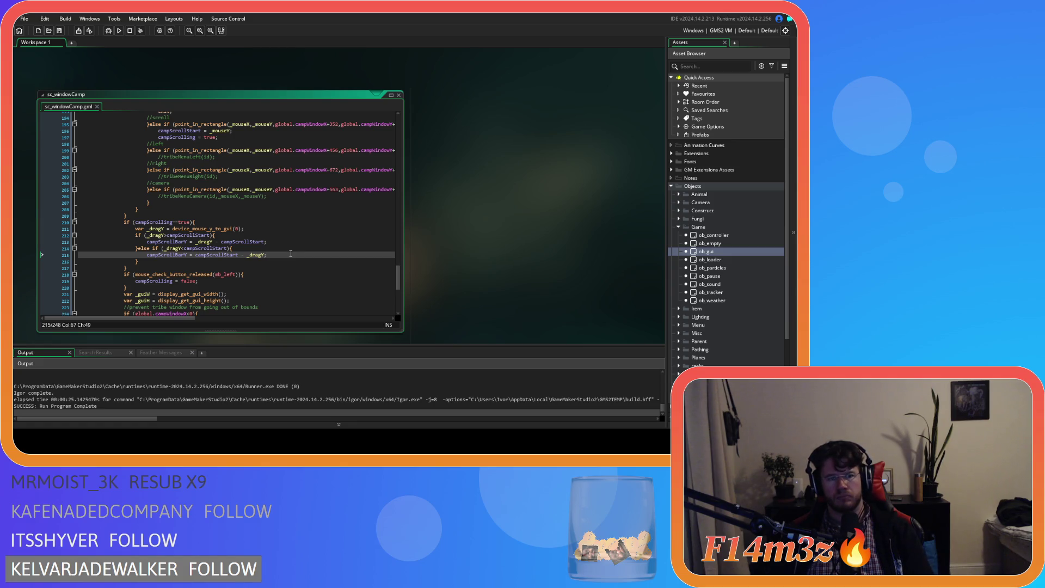
key(F5)
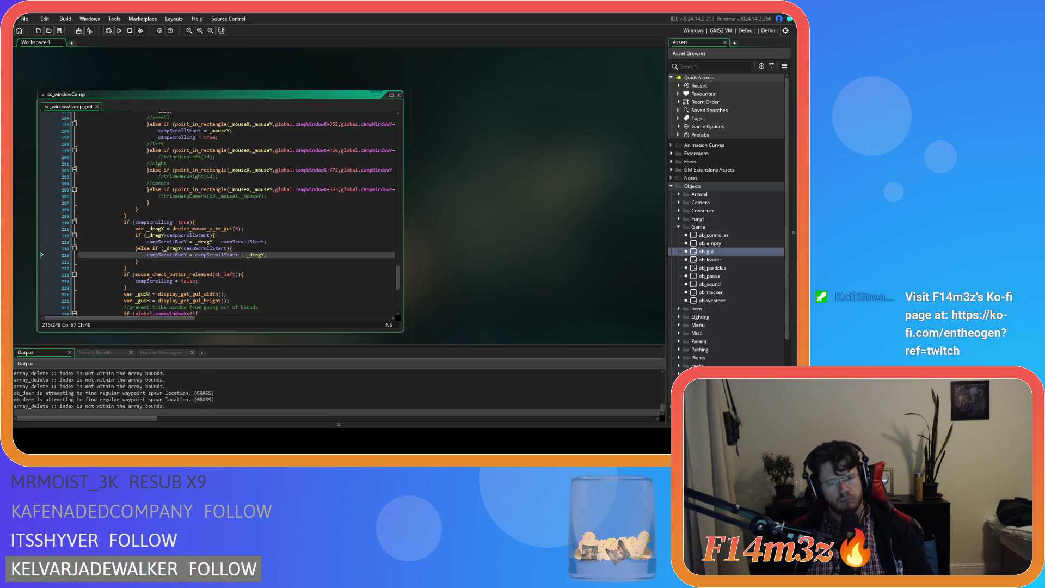
key(s)
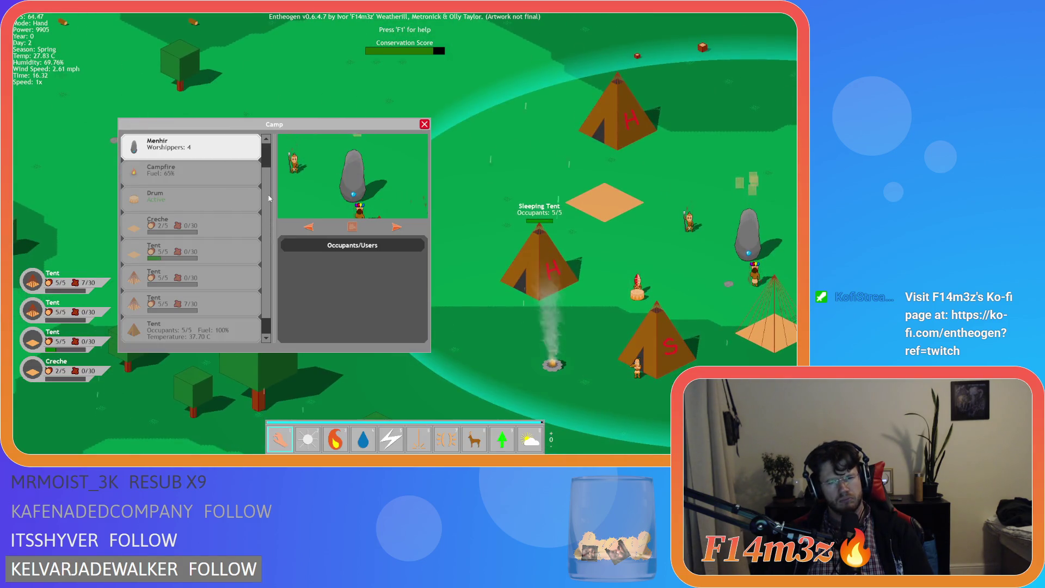
key(w)
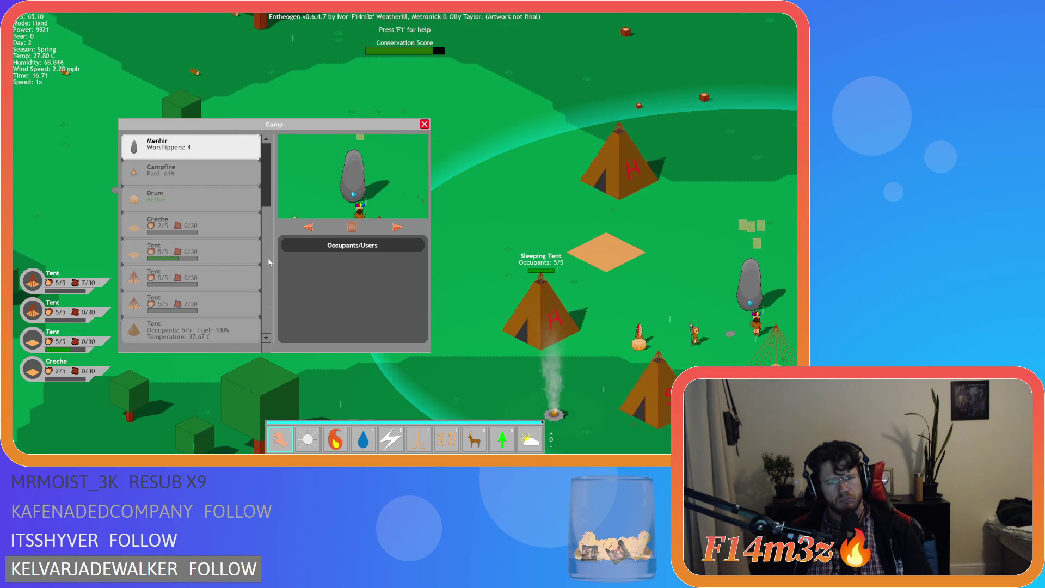
key(s)
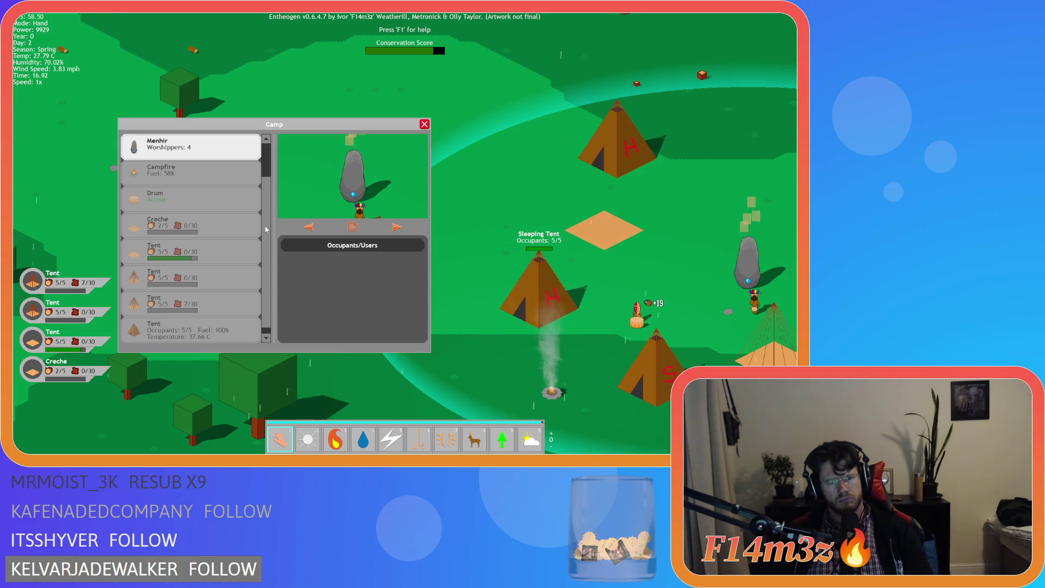
key(s)
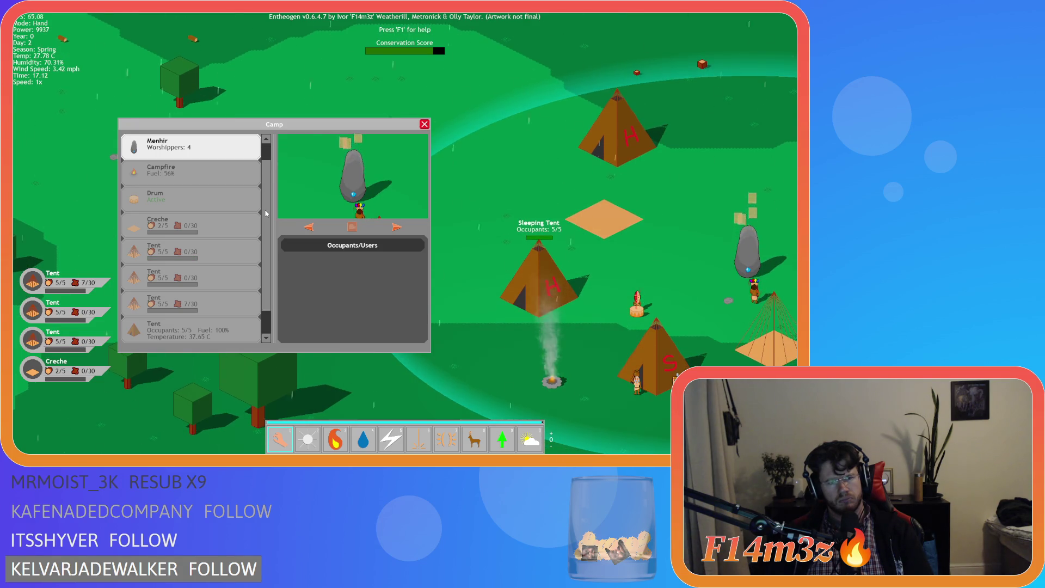
key(s)
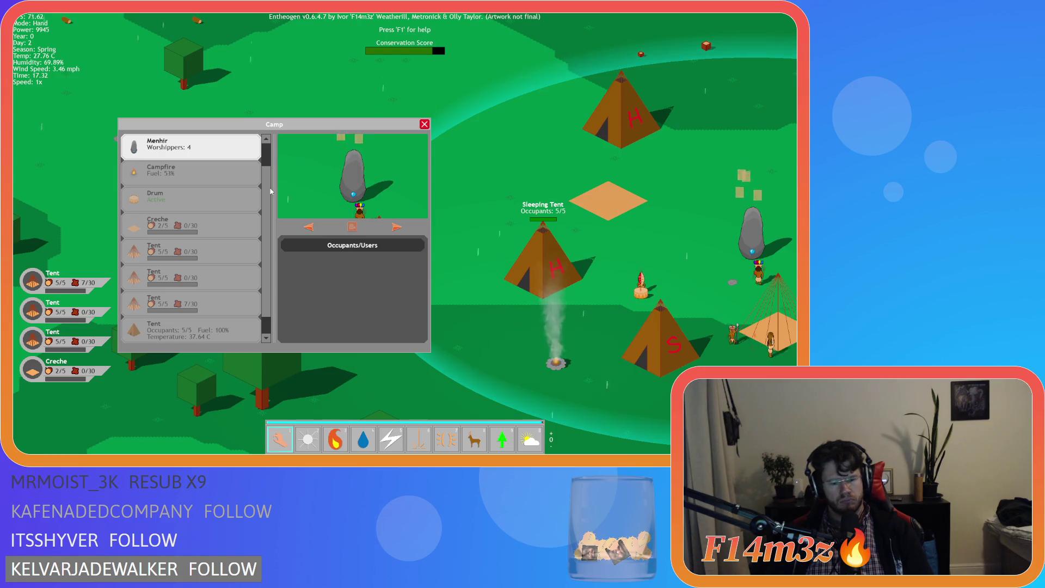
key(Escape)
key(Escape)
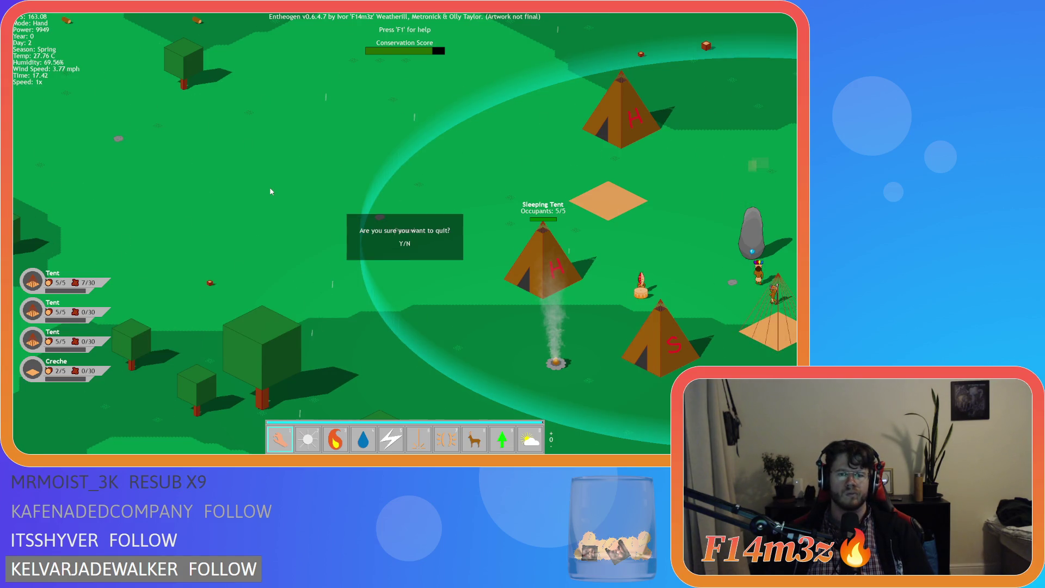
key(y)
click(247, 241)
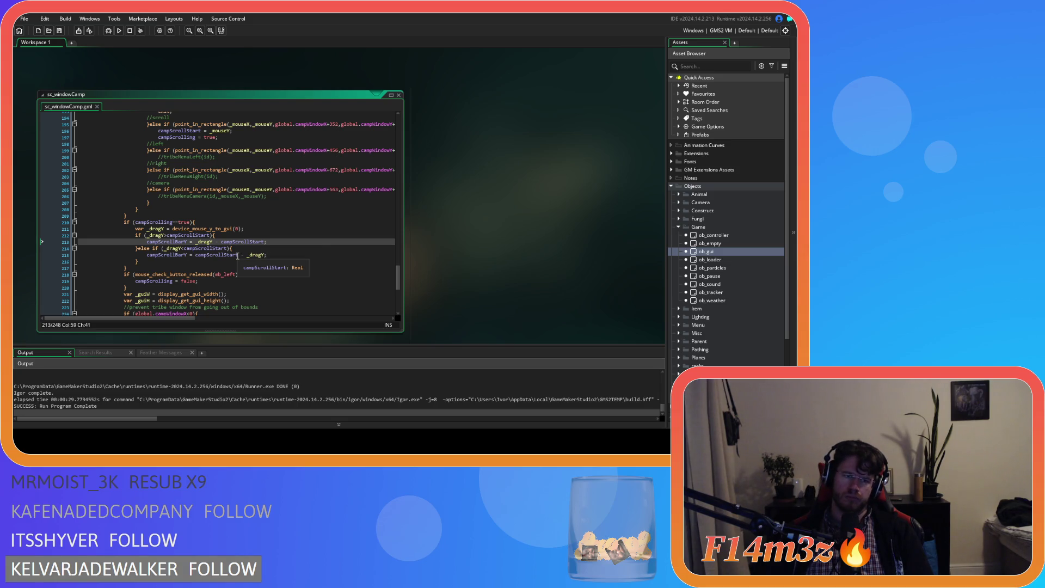
scroll(238, 256, up, 3)
scroll(238, 256, down, 3)
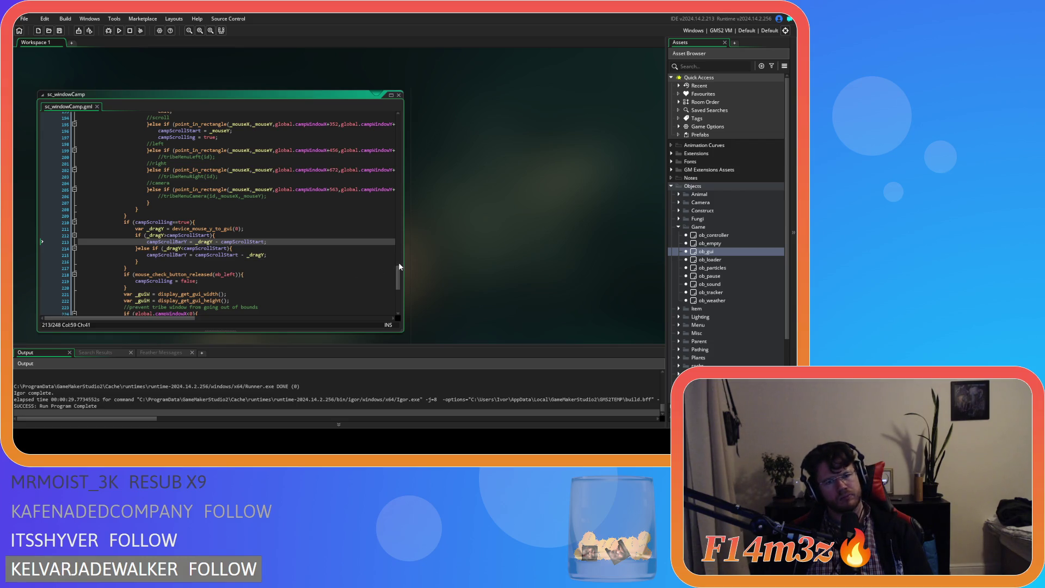
drag(396, 273, 393, 212)
scroll(392, 204, up, 4)
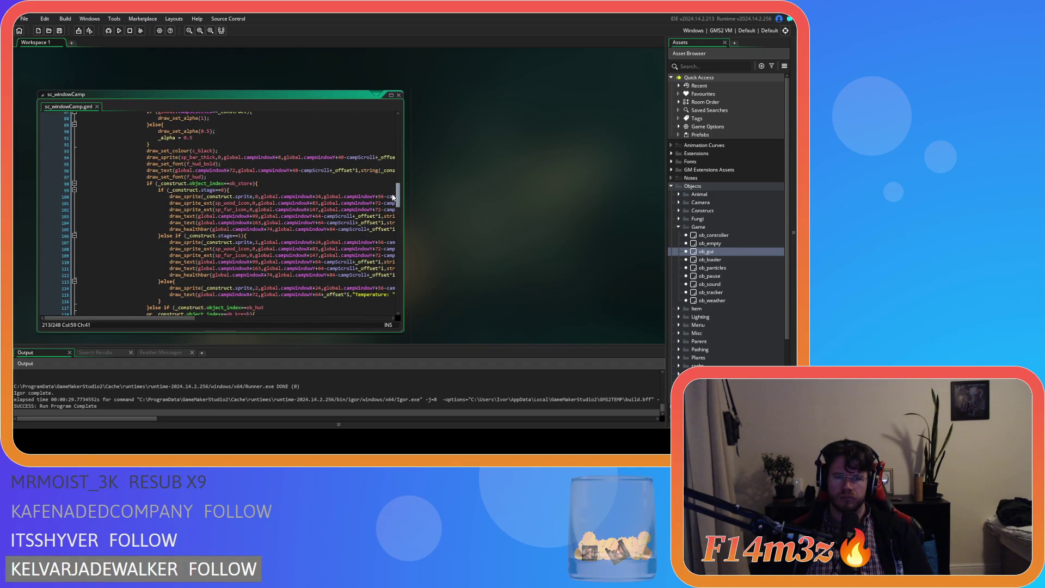
scroll(397, 186, up, 20)
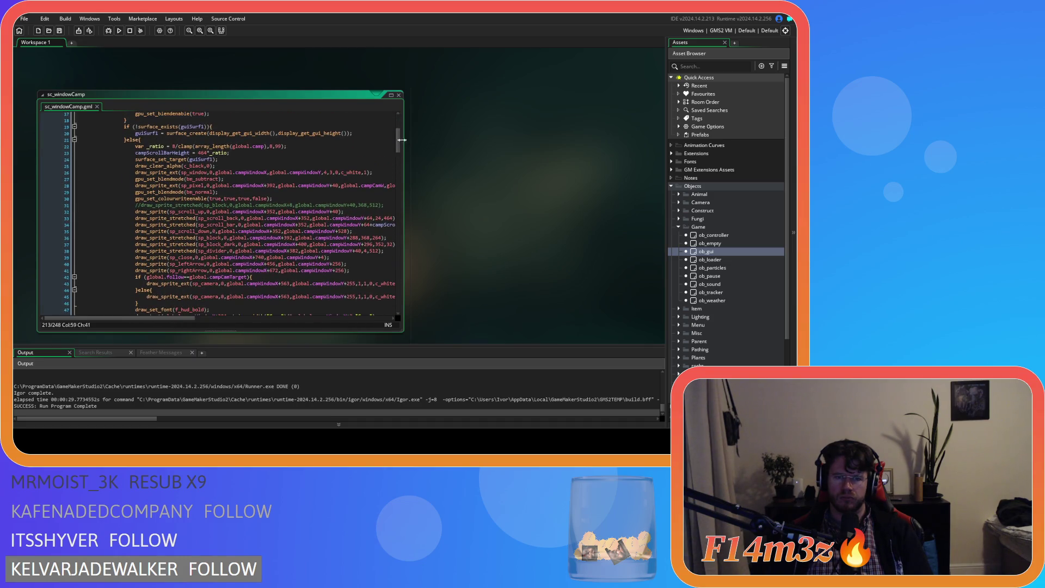
drag(184, 319, 194, 320)
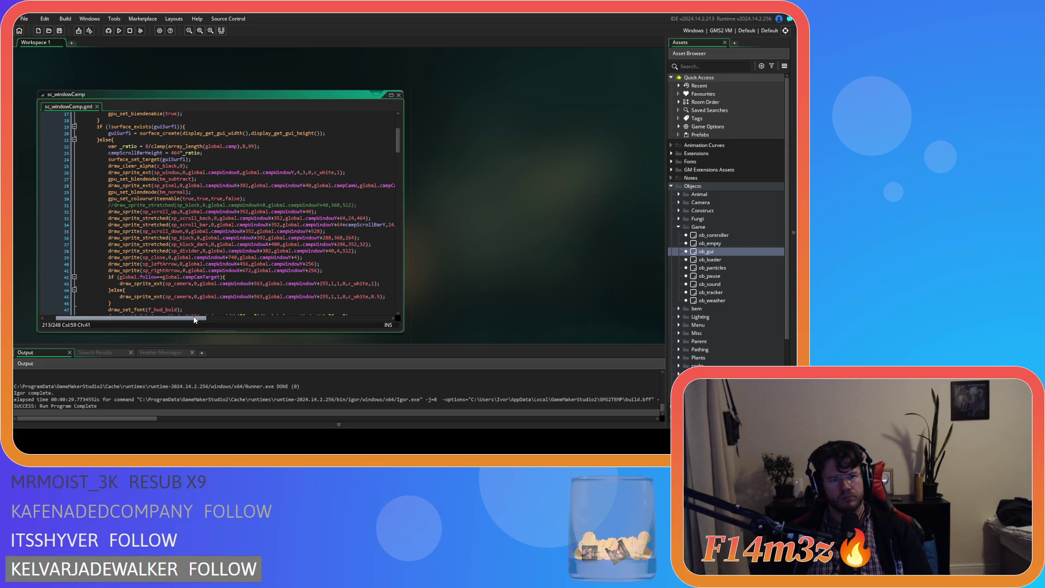
drag(194, 320, 246, 314)
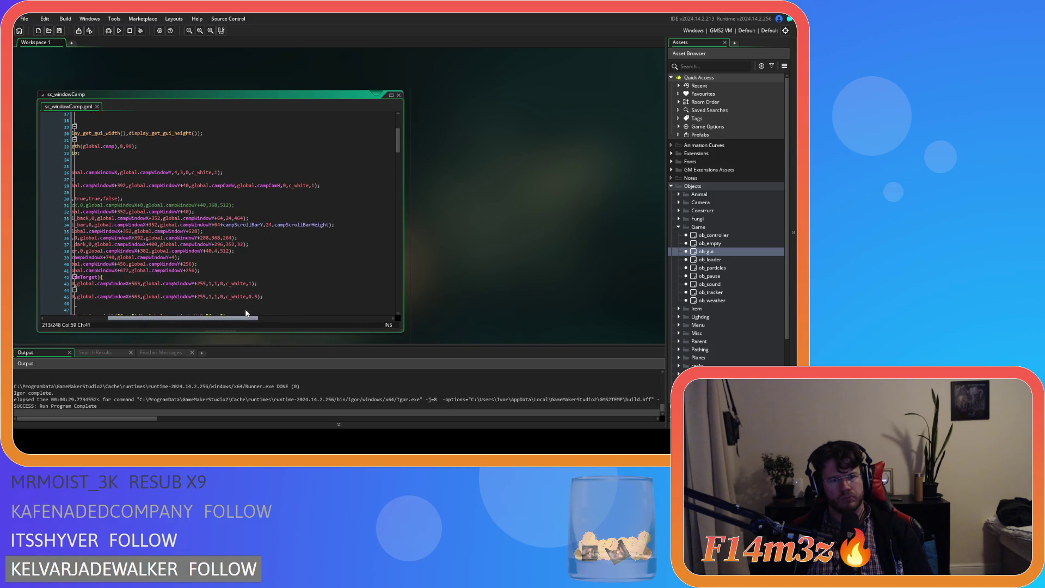
drag(246, 314, 175, 305)
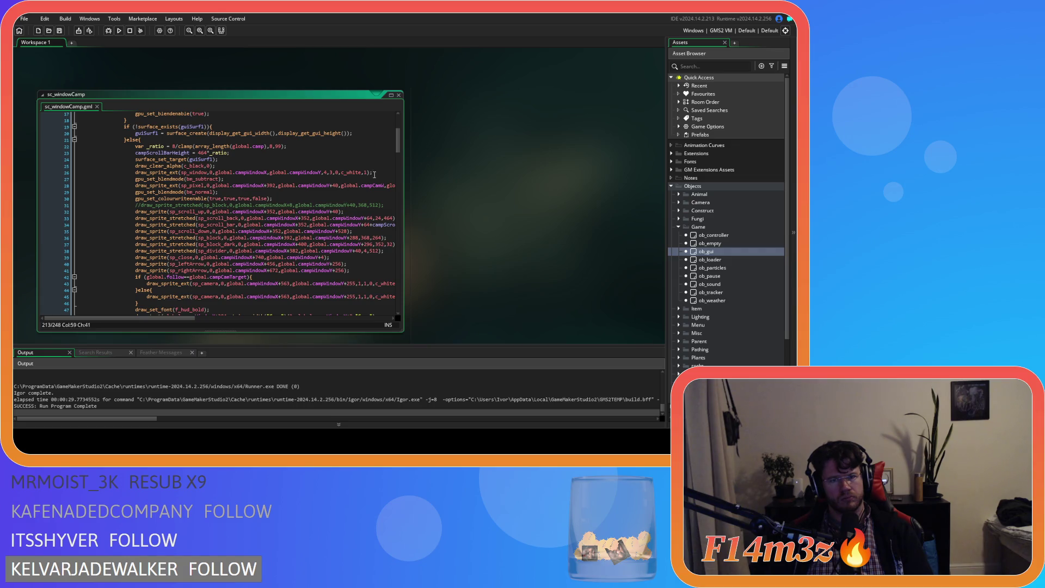
mouse_move(396, 152)
mouse_down()
mouse_move(406, 253)
mouse_move(400, 228)
mouse_up()
click(337, 231)
scroll(337, 231, down, 13)
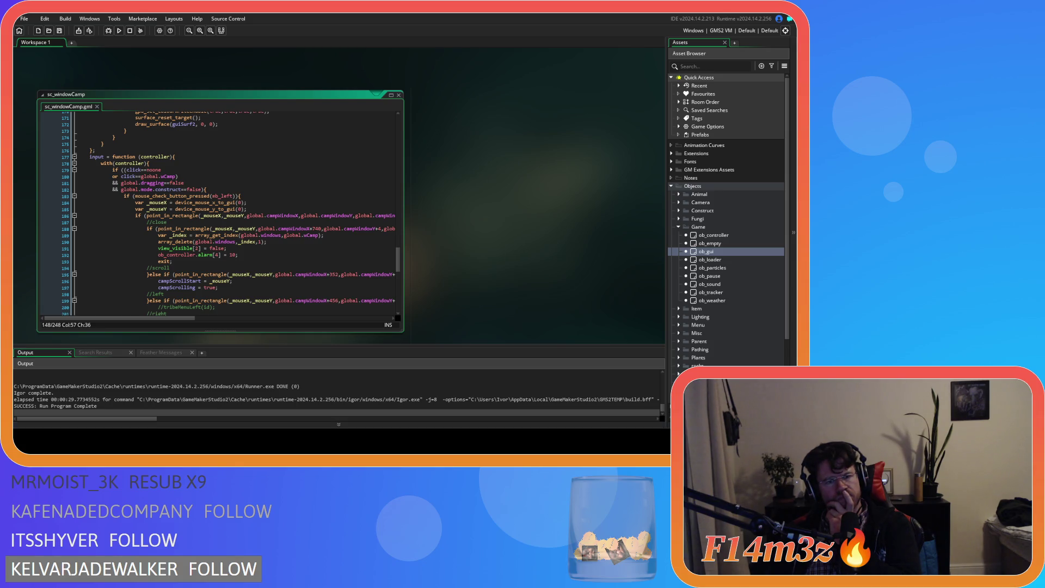
click(212, 241)
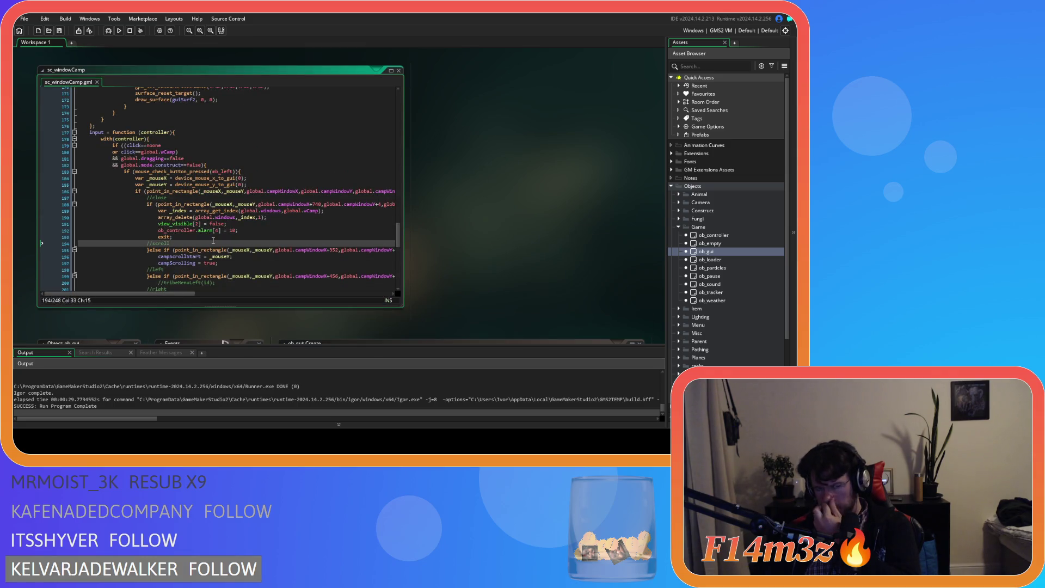
scroll(212, 240, down, 3)
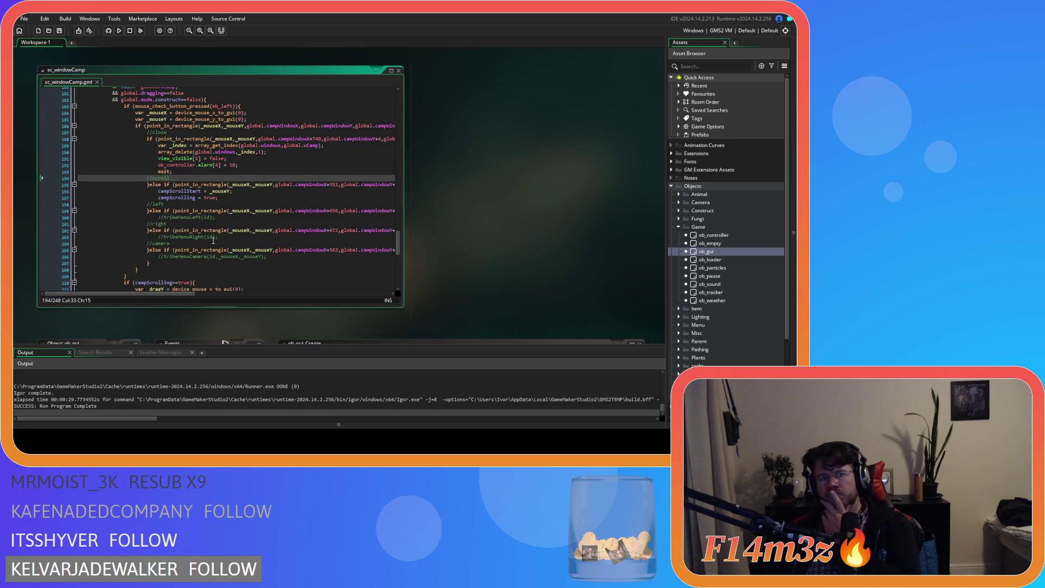
scroll(213, 241, up, 2)
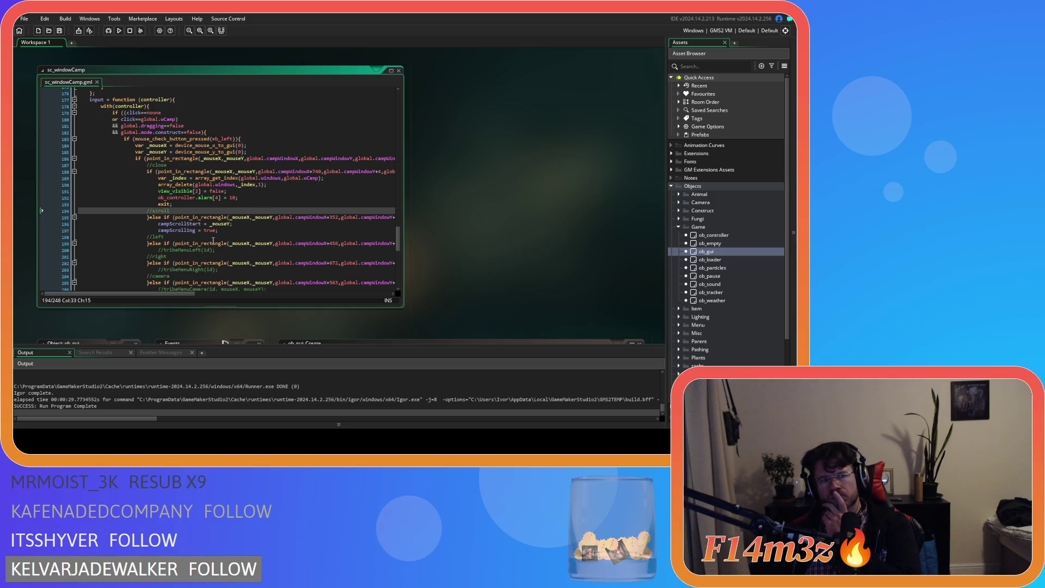
scroll(212, 240, down, 6)
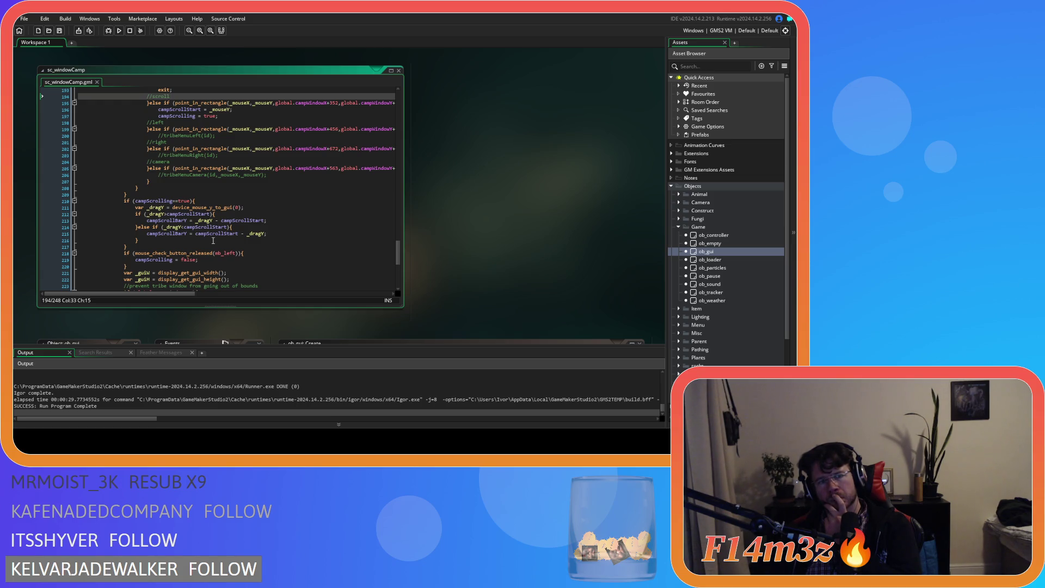
scroll(212, 241, up, 4)
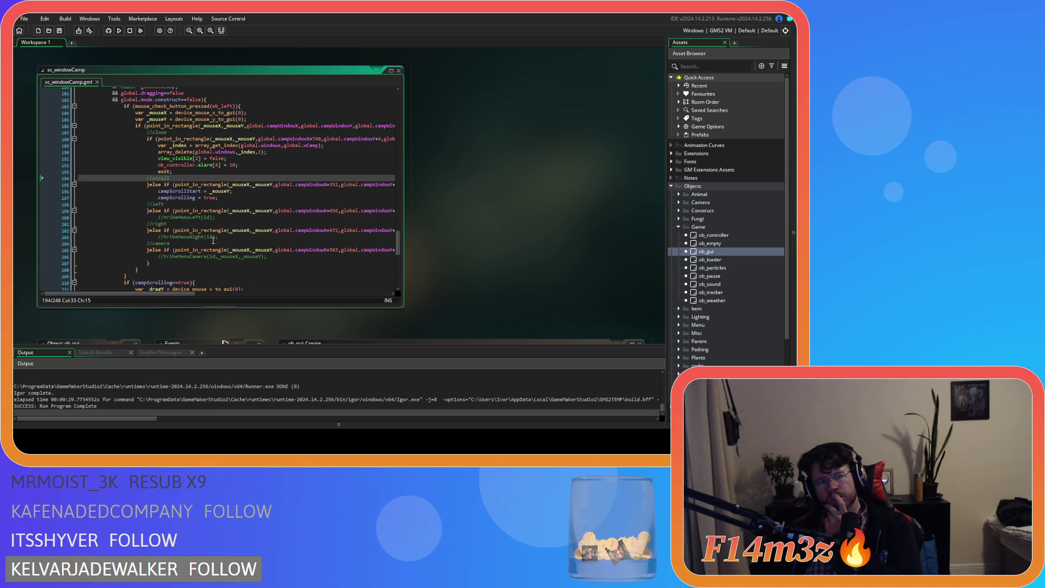
scroll(213, 240, down, 3)
text(campScrollBarY = campScrollStart - _dragY;)
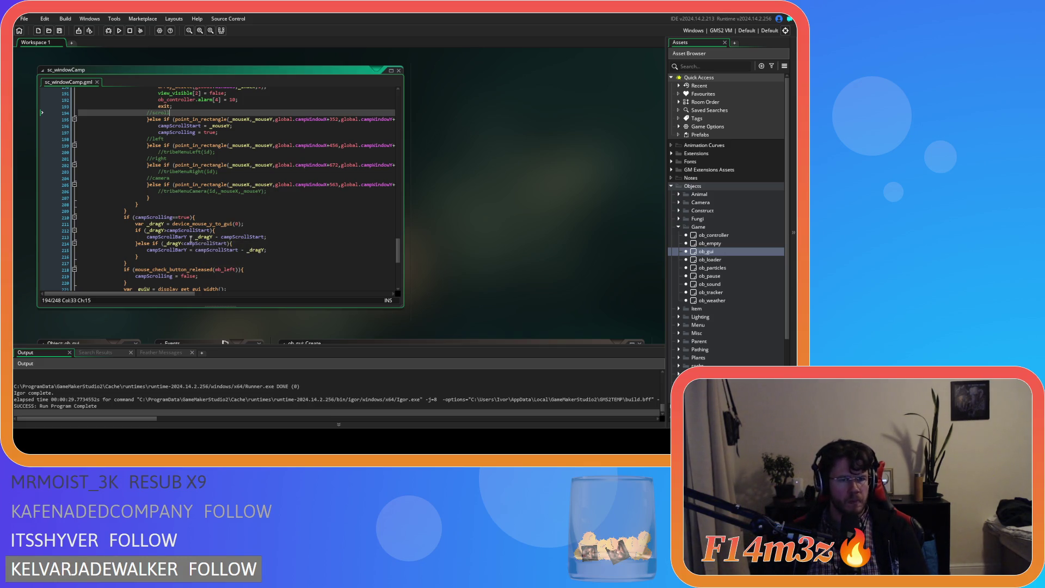
Step: Change the campScrollBarY assignments on lines 213 and 215 to += and -=
click(191, 237)
text(+)
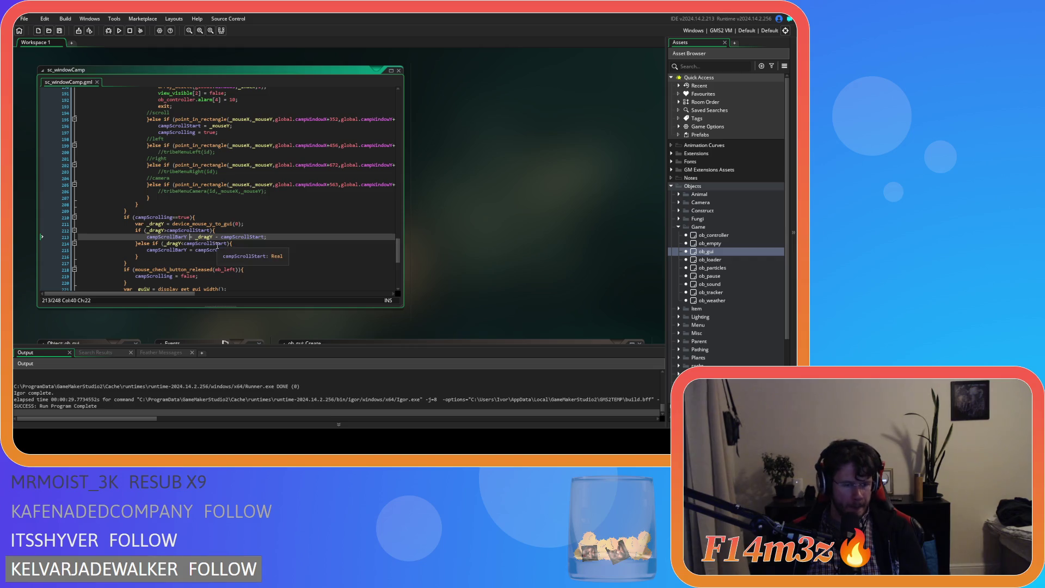
click(191, 250)
text(-)
Step: Add campScrollStart = _dragY; inside the first branch and after the else-if block, and save
click(257, 237)
click(276, 237)
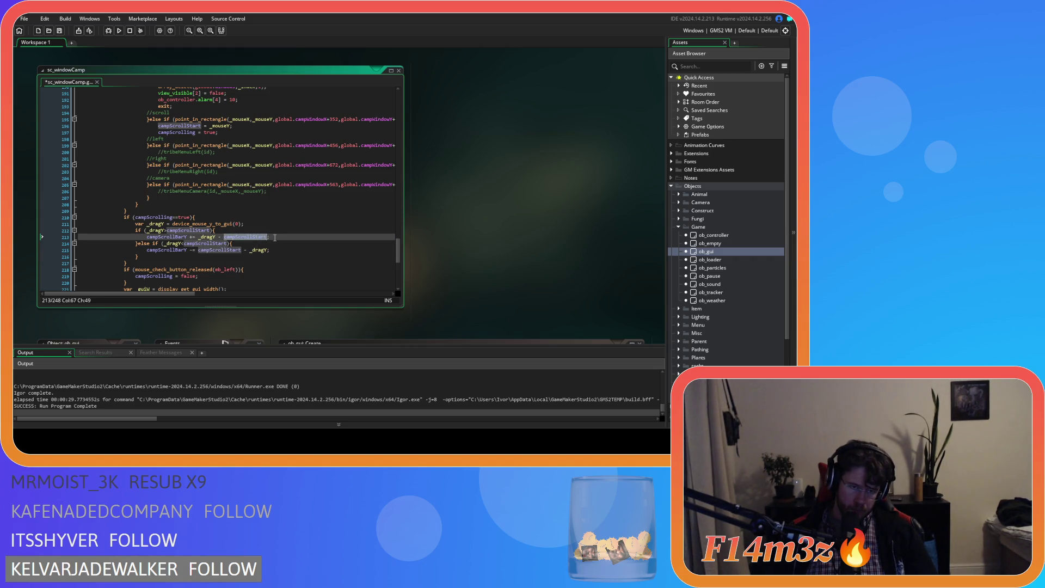
key(Return)
text(campScrollStart = )
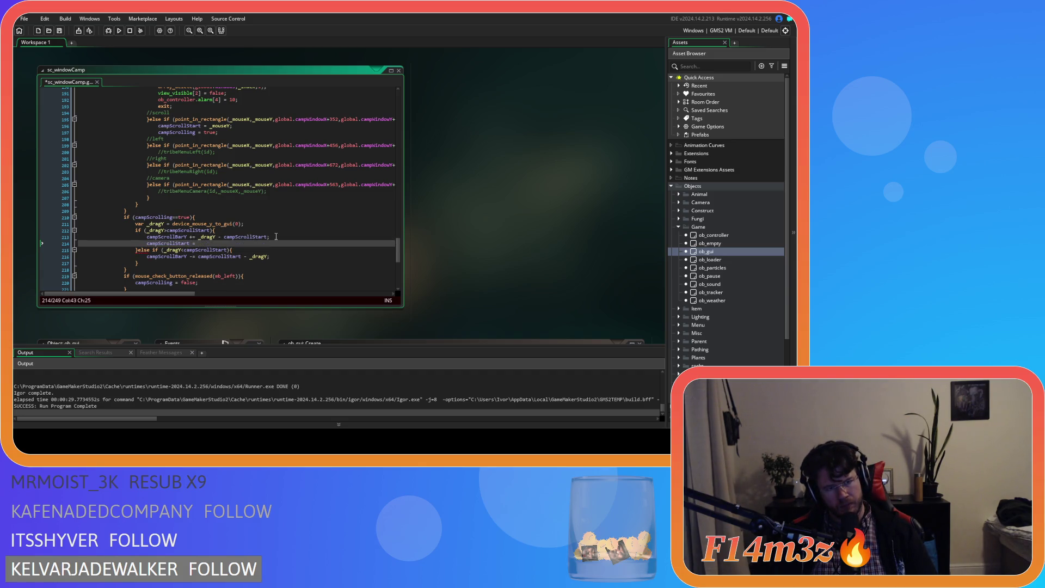
text(_d)
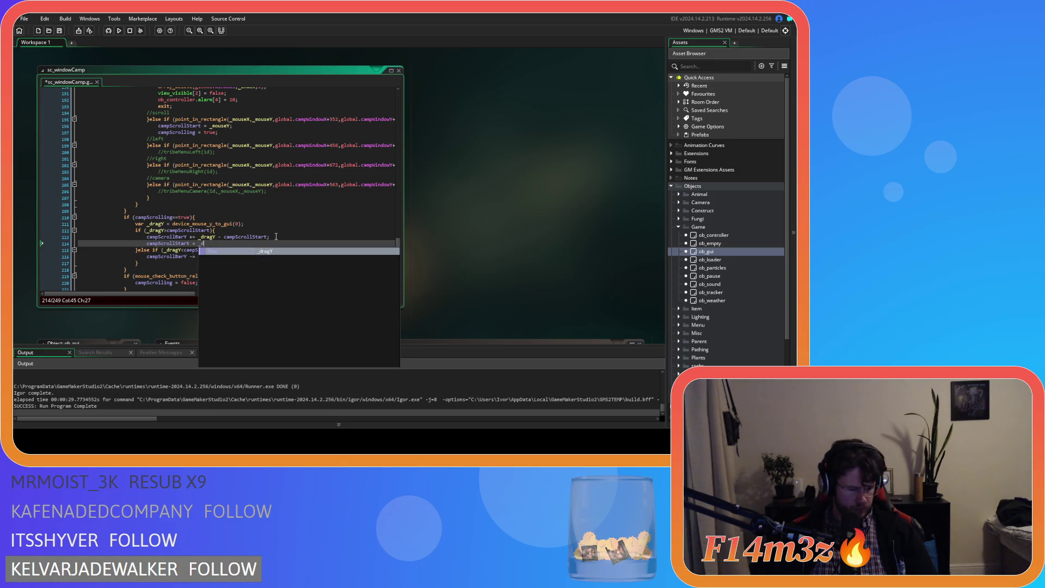
text(ragY;)
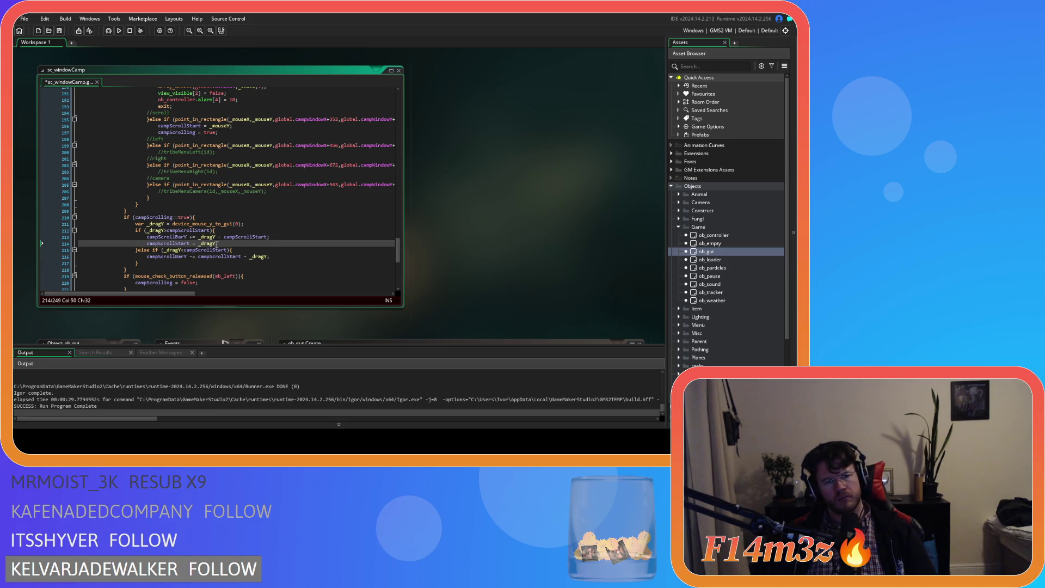
key(ctrl+shift+Left)
key(ctrl+shift+Left)
key(ctrl+shift+Left)
key(ctrl+c)
click(285, 259)
key(Return)
key(ctrl+v)
key(ctrl+s)
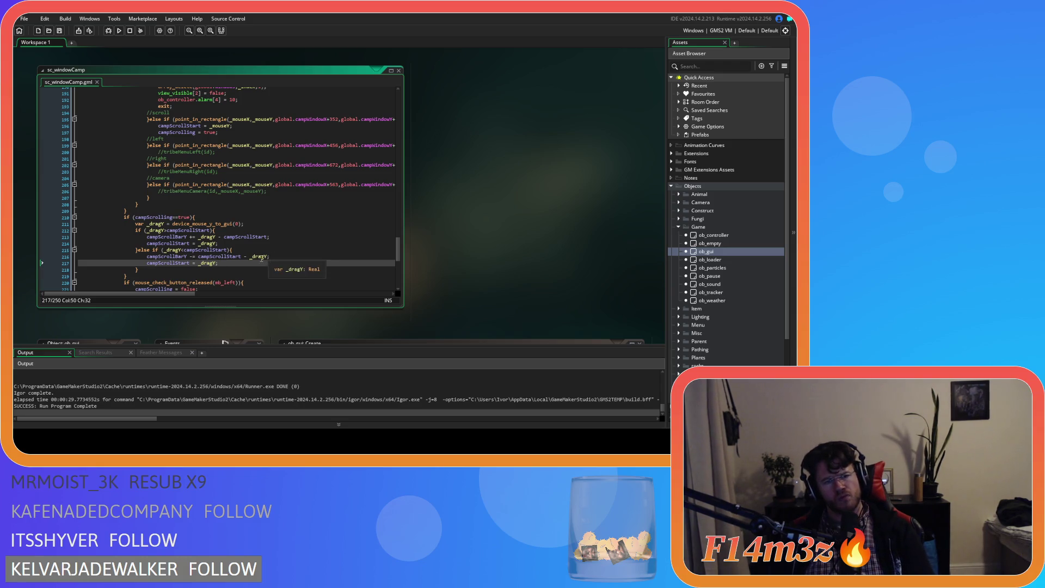
Step: Keep campScrollStart = _dragY; only after both branches, then run the game with F5
key(ctrl+z)
key(ctrl+z)
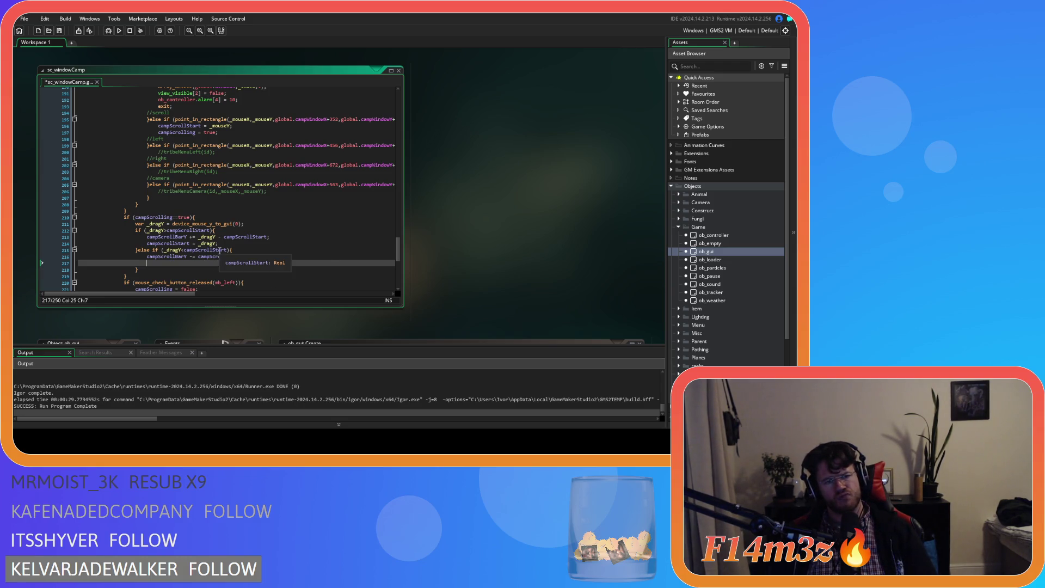
key(Up)
key(Up)
key(ctrl+BackSpace)
key(ctrl+BackSpace)
key(ctrl+BackSpace)
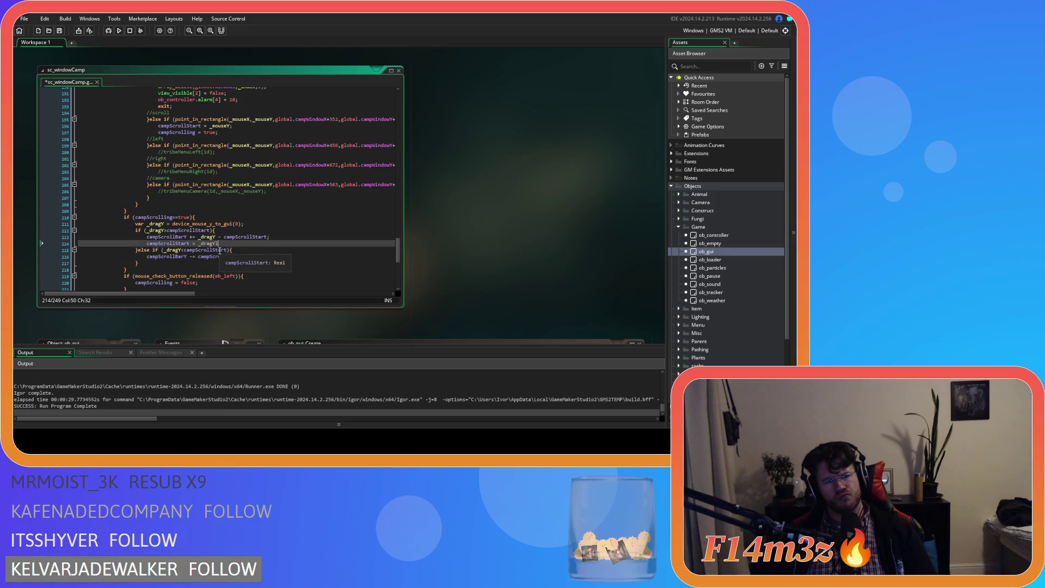
key(ctrl+BackSpace)
key(ctrl+BackSpace)
click(188, 257)
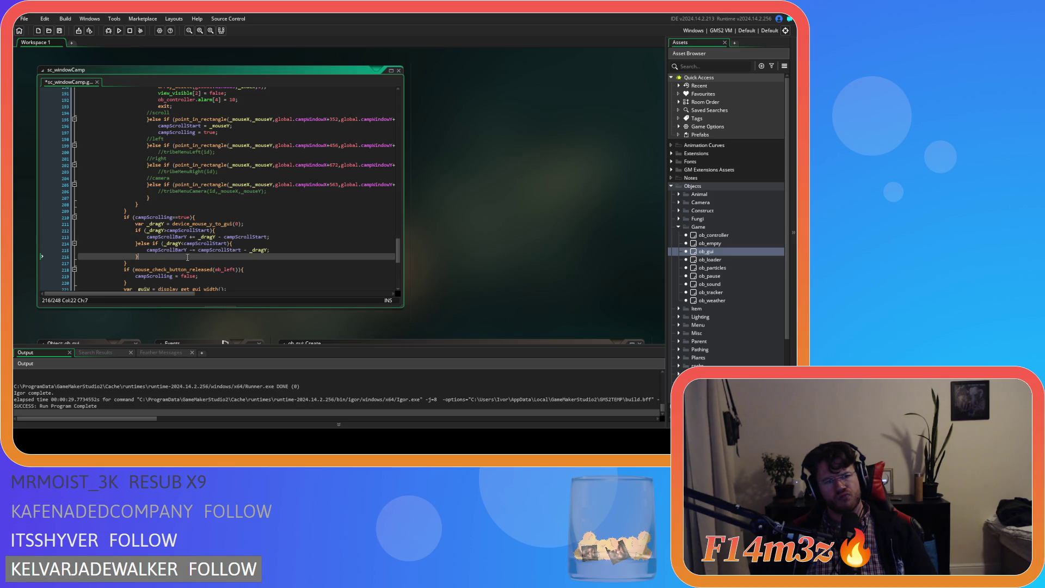
key(Return)
key(ctrl+v)
key(F5)
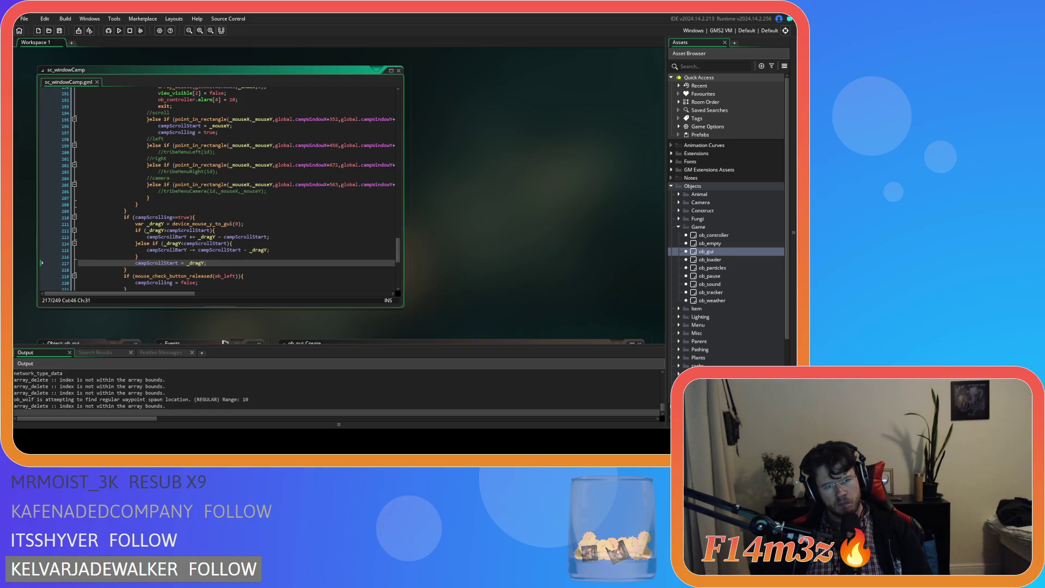
key(alt+Tab)
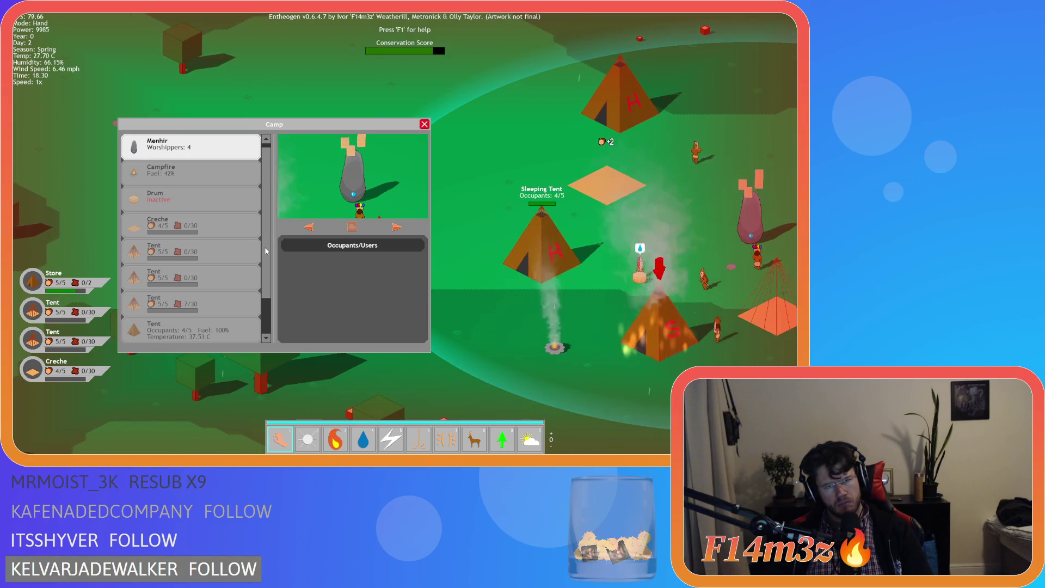
Step: Quit the Entheogen game with Escape and Alt+F4, returning to sc_windowCamp
key(Escape)
key(Escape)
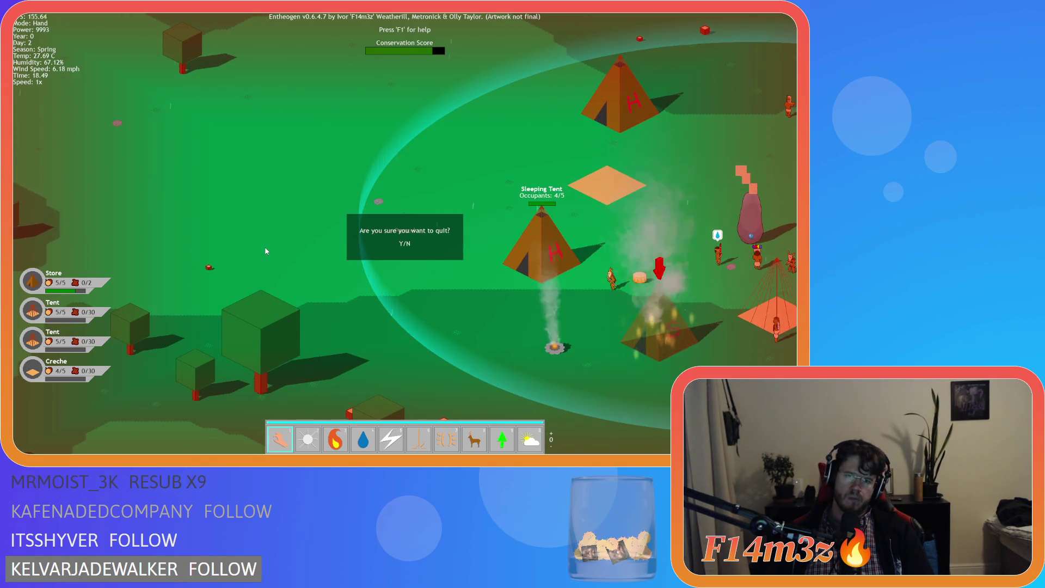
key(alt+F4)
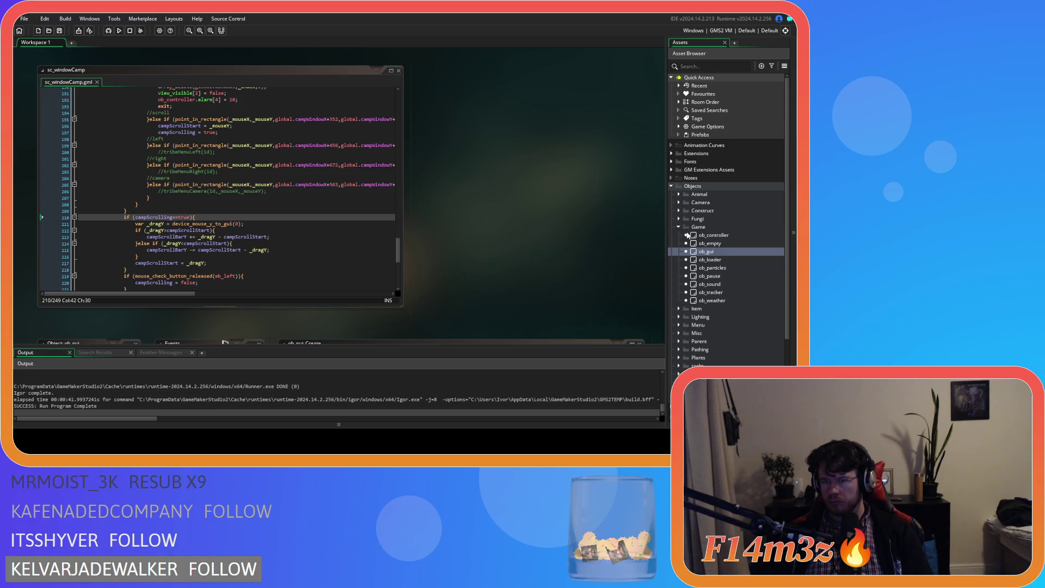
Step: Look at ob_gui's Global Drag Start code, then open ob_camera's Global Drag Start event from the Camera folder
double_click(703, 252)
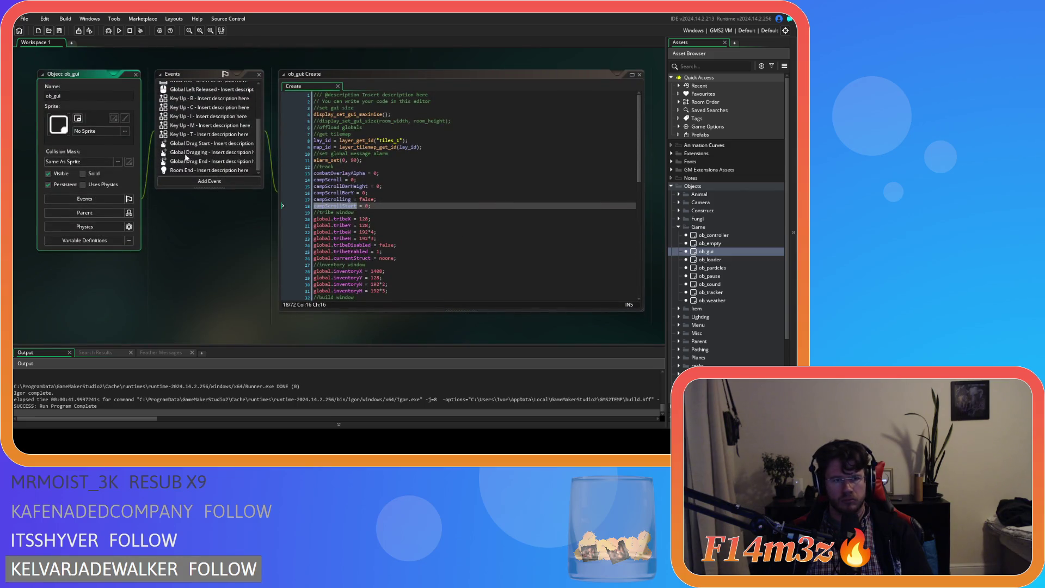
click(203, 143)
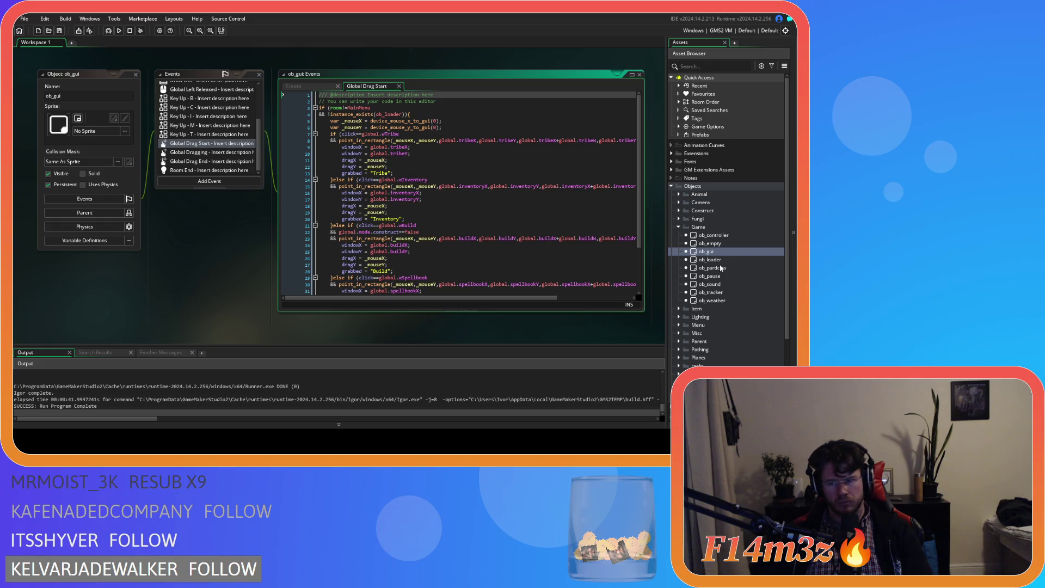
click(678, 204)
double_click(710, 211)
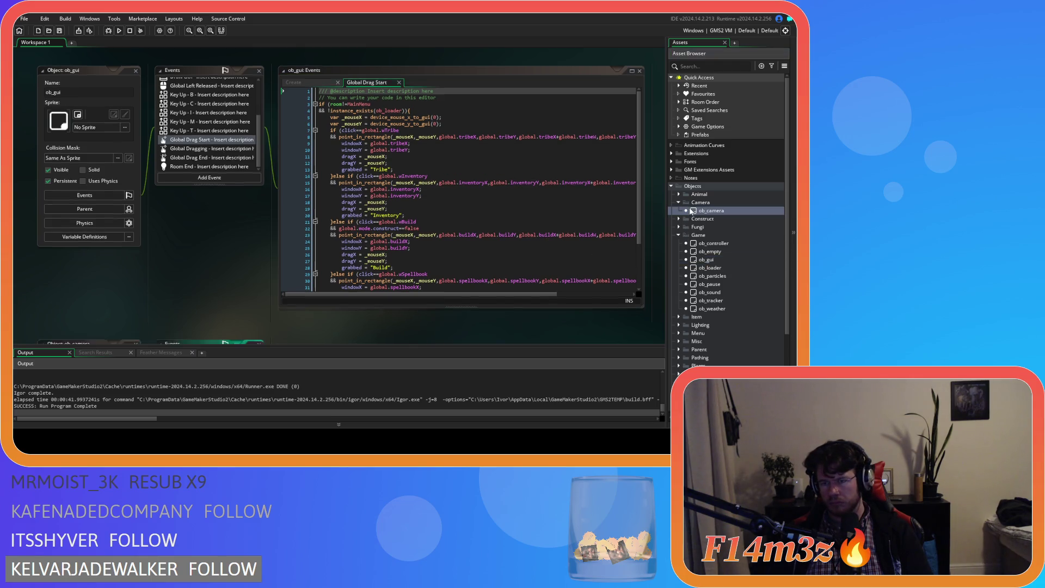
click(204, 185)
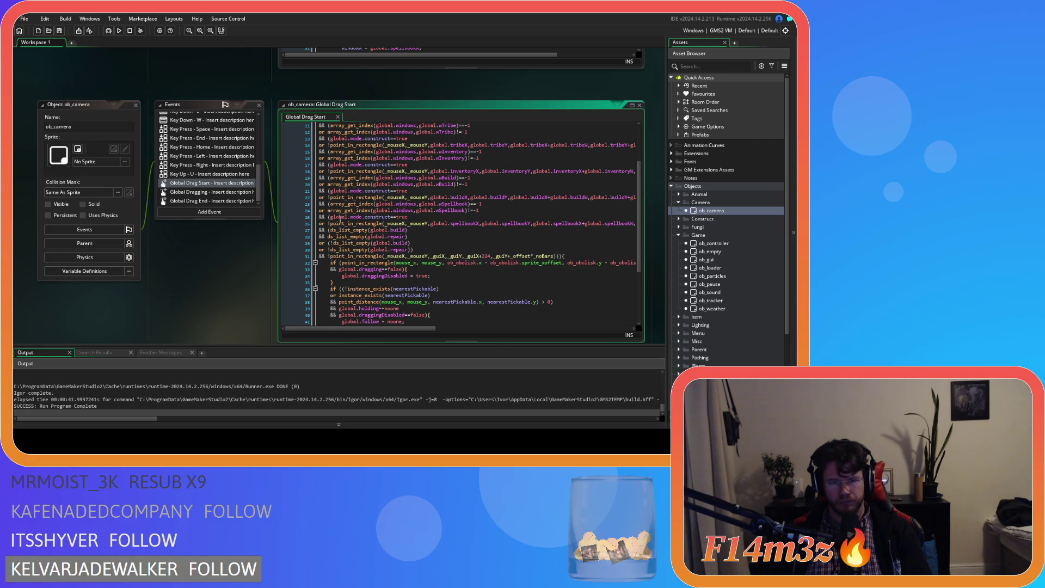
Step: Duplicate the four spellbook window check lines just below the original block
click(329, 217)
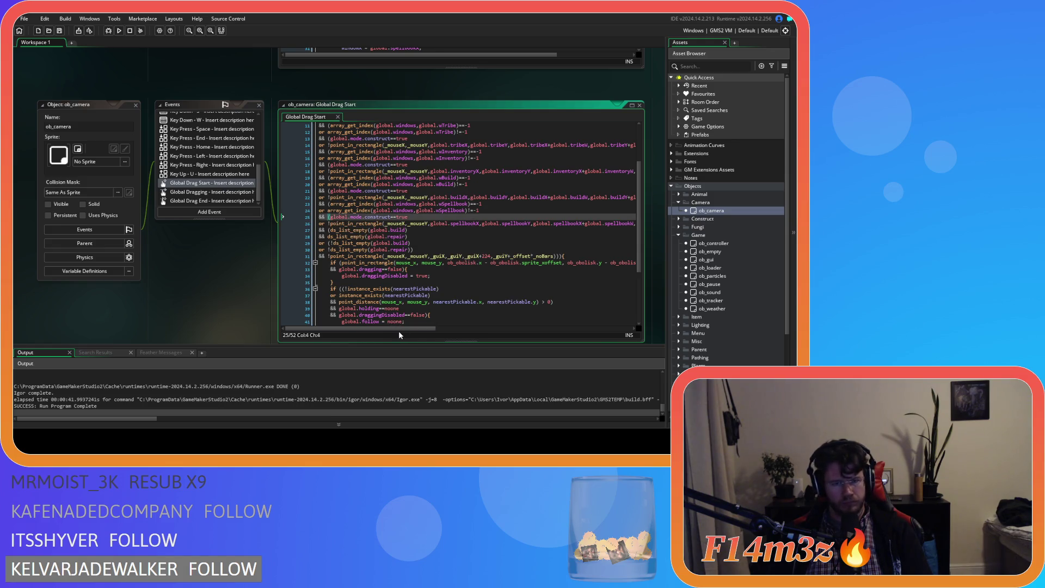
mouse_move(412, 330)
mouse_down()
mouse_move(528, 326)
mouse_move(368, 328)
mouse_move(488, 328)
mouse_up()
click(485, 223)
mouse_move(508, 224)
mouse_down()
mouse_move(299, 214)
mouse_move(299, 204)
mouse_up()
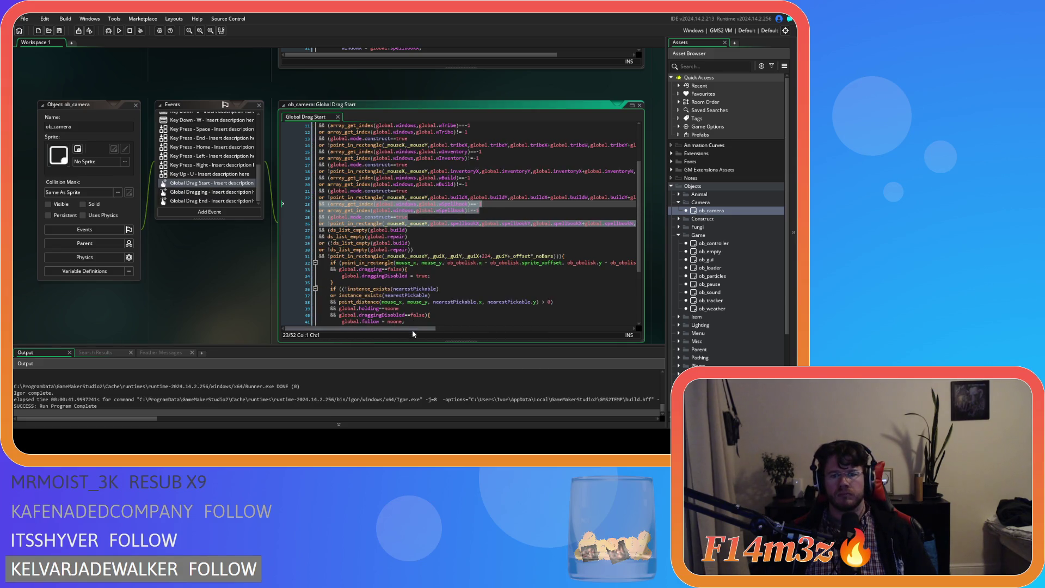
drag(413, 328, 496, 328)
click(554, 227)
key(ctrl+v)
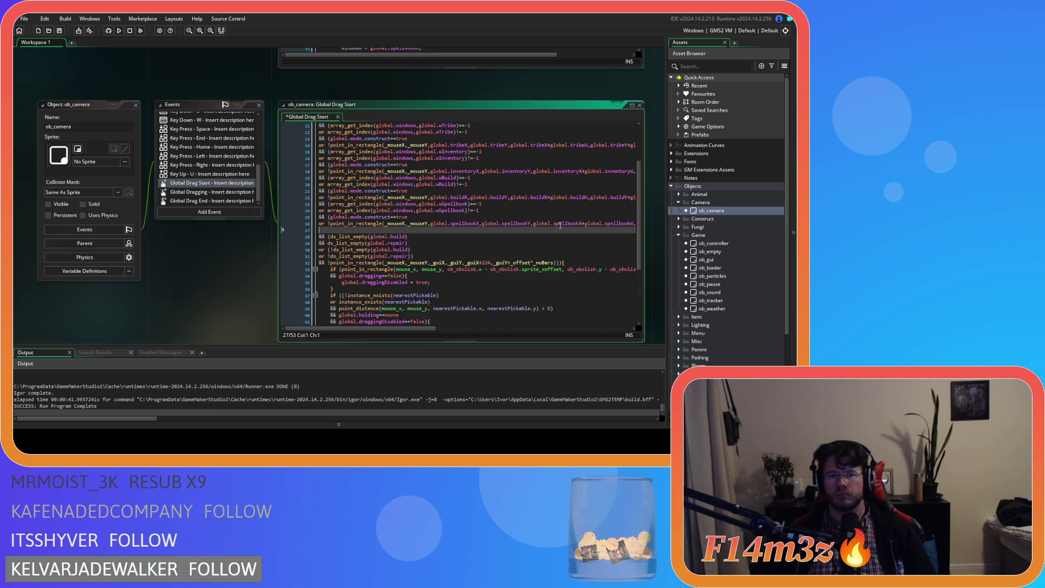
drag(429, 329, 359, 328)
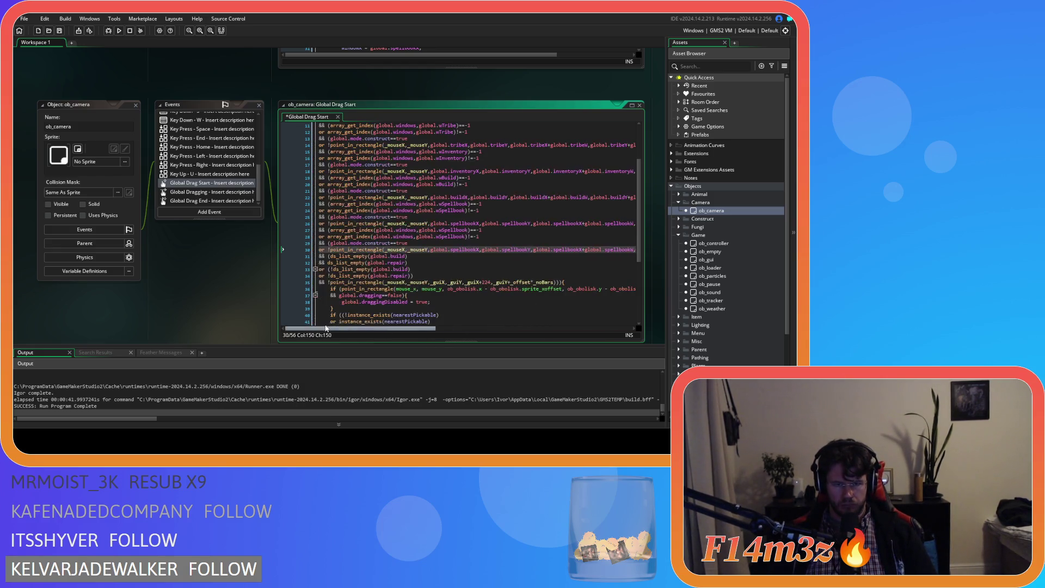
Step: Rename both copied Spellbook window references to global.wCamp
mouse_move(443, 230)
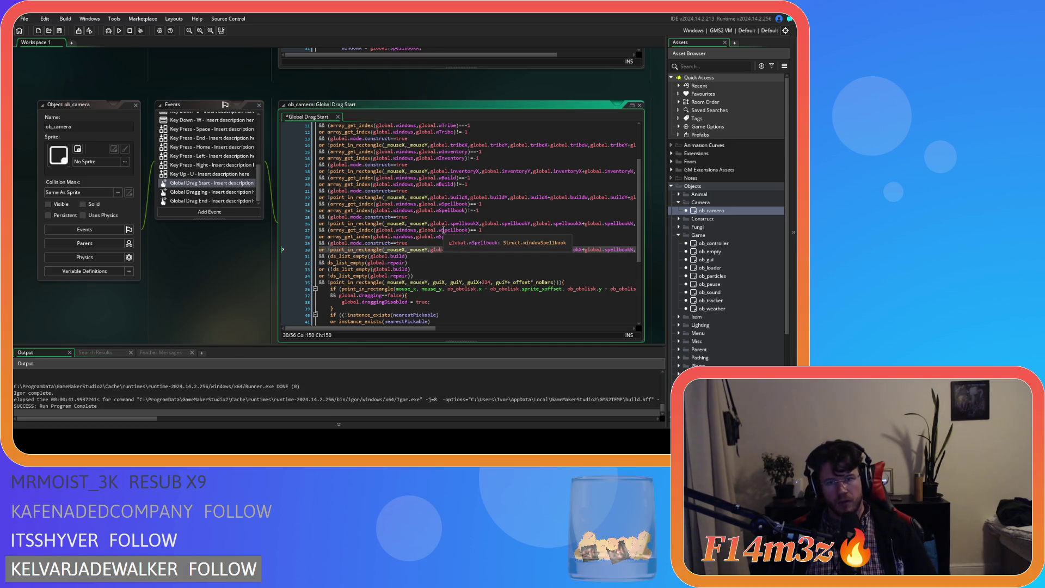
drag(443, 230, 467, 230)
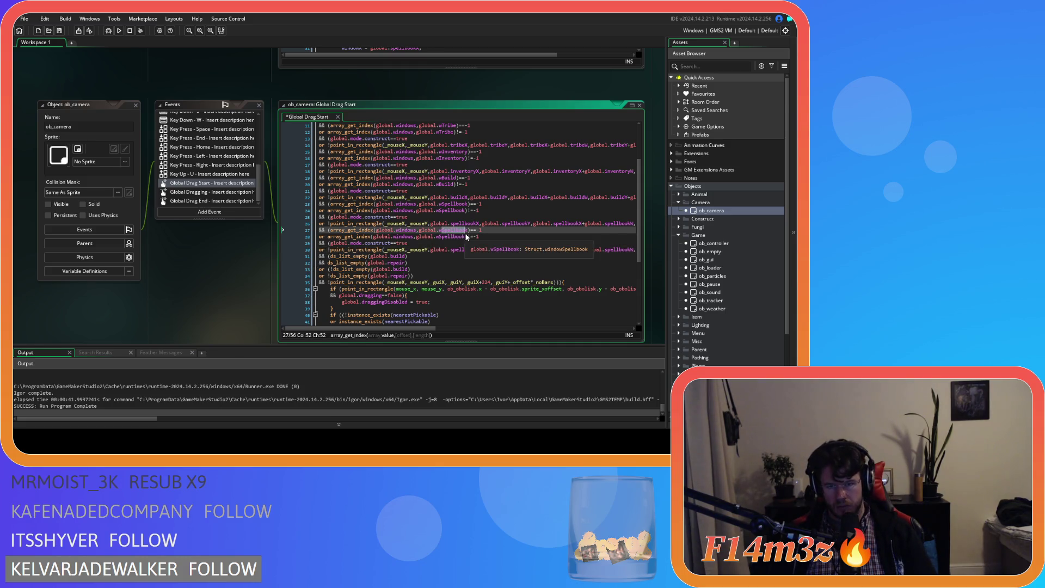
text(Camp)
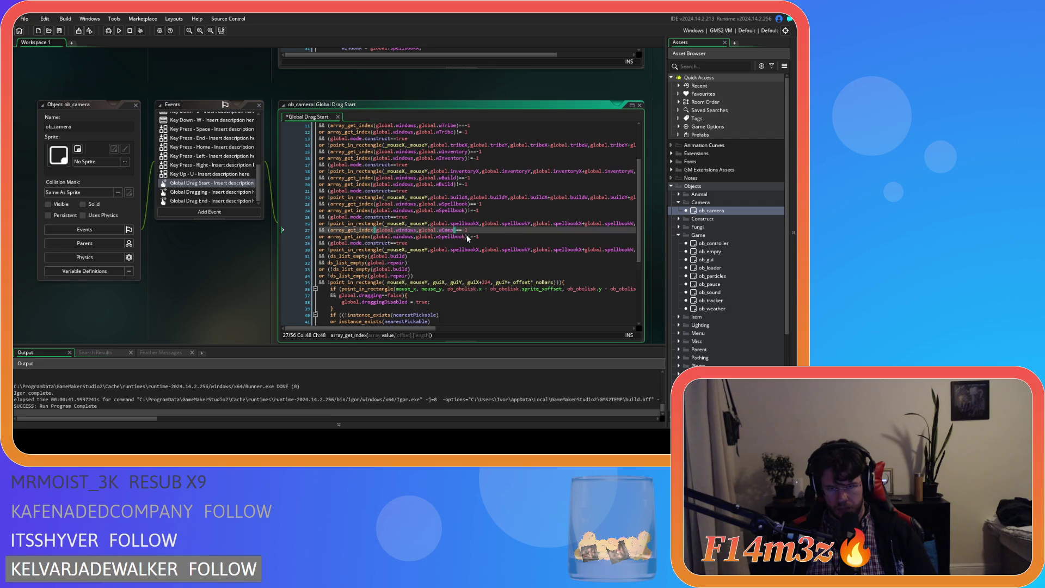
drag(442, 236, 466, 236)
text(Camp)
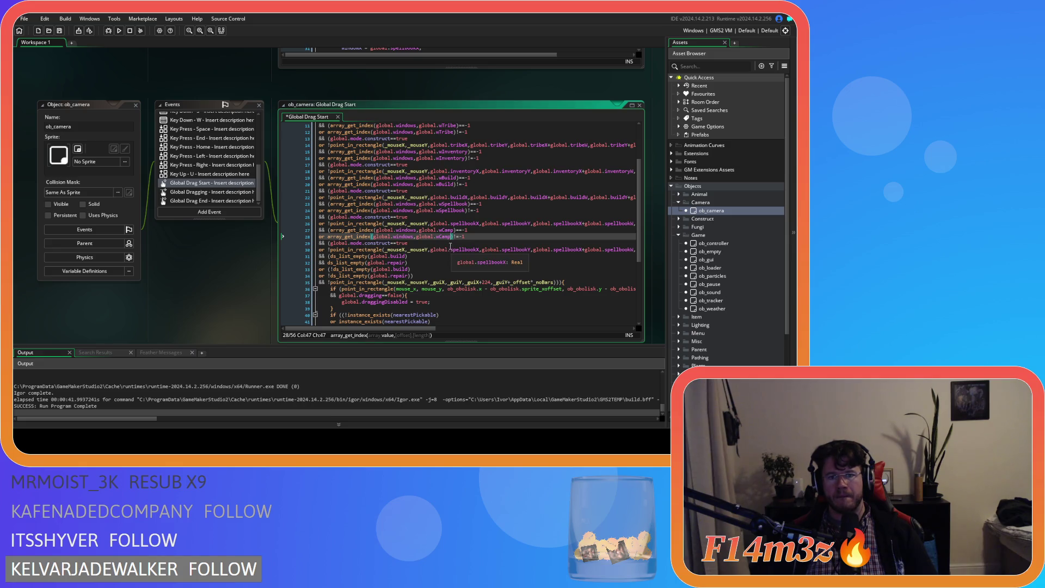
Step: Rename the copied spellbookX and spellbookY coordinates to campWindowX and campWindowY
drag(451, 249, 477, 250)
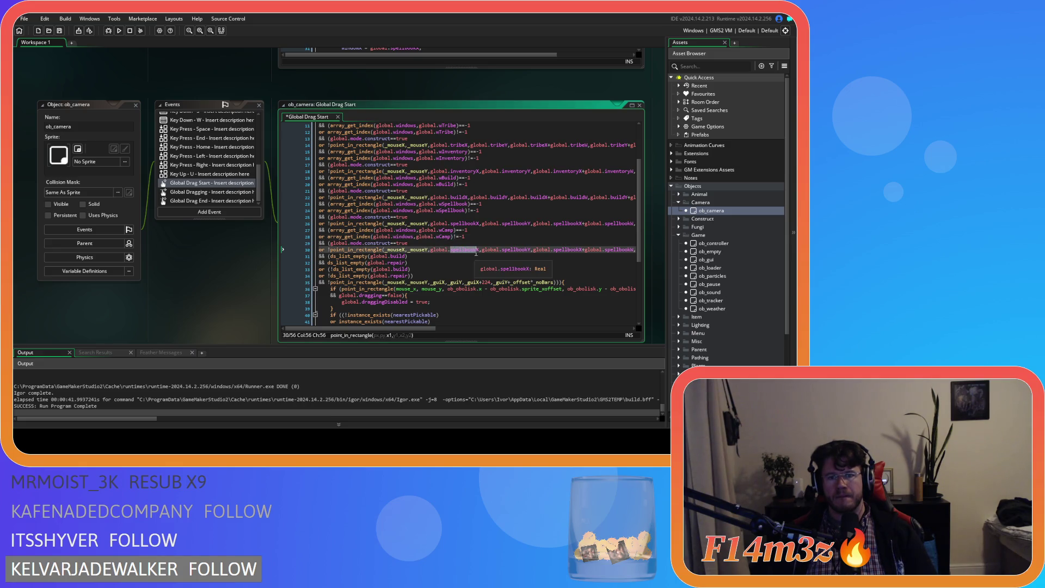
text(camp)
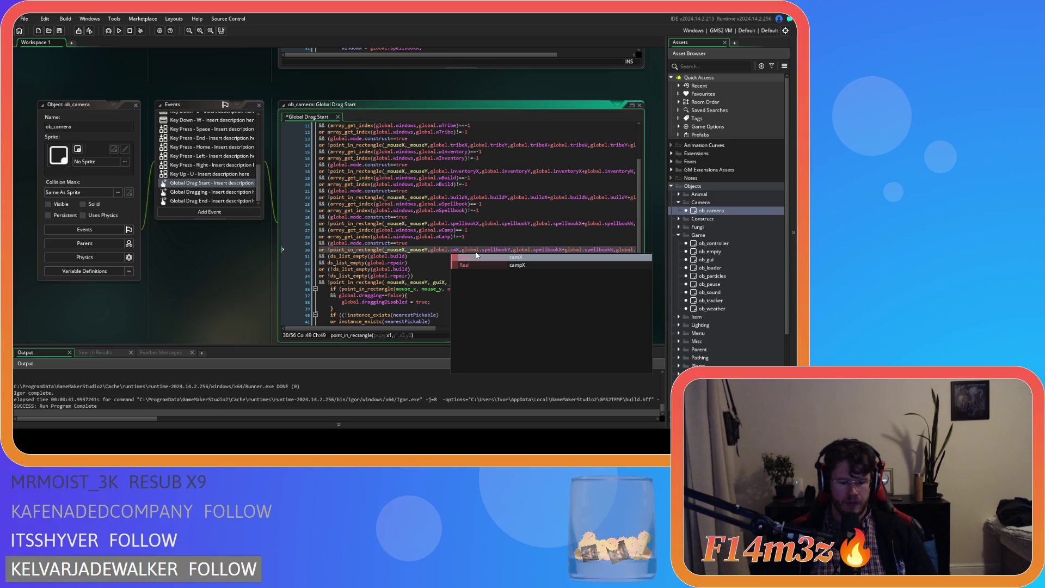
text(Window)
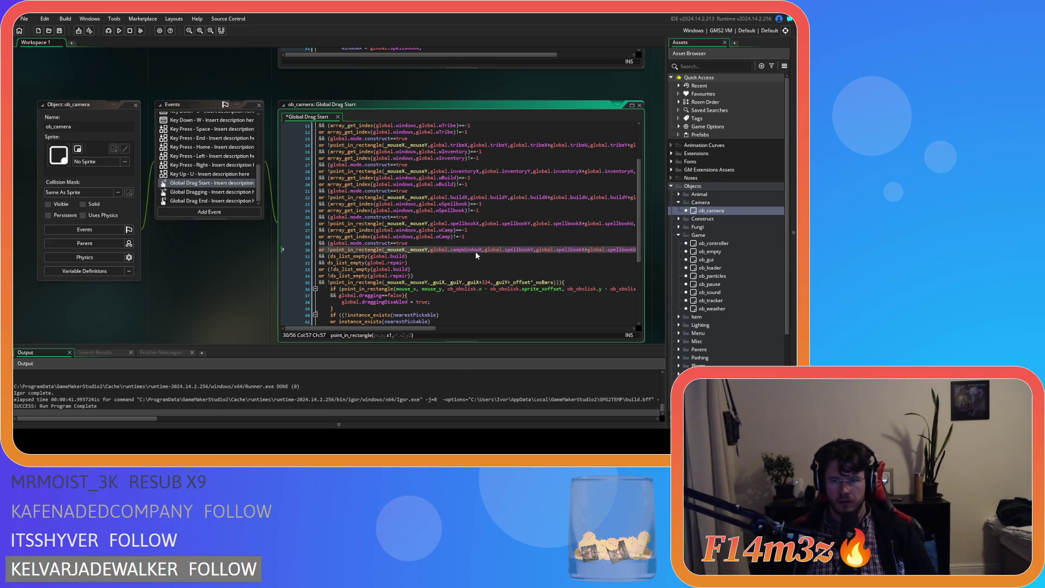
key(shift+Left)
key(shift+Left)
key(shift+Left)
key(ctrl+c)
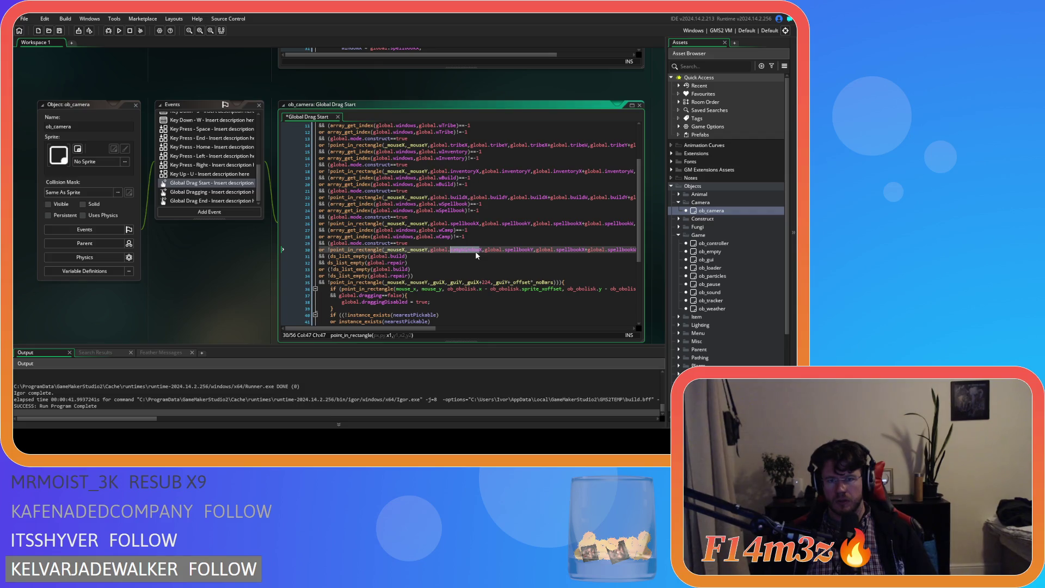
click(506, 250)
drag(525, 250, 534, 251)
key(ctrl+v)
drag(410, 329, 498, 328)
click(361, 250)
key(ctrl+v)
Step: Rename the width and height terms to campWindowW and campWindowH and save the event
click(416, 250)
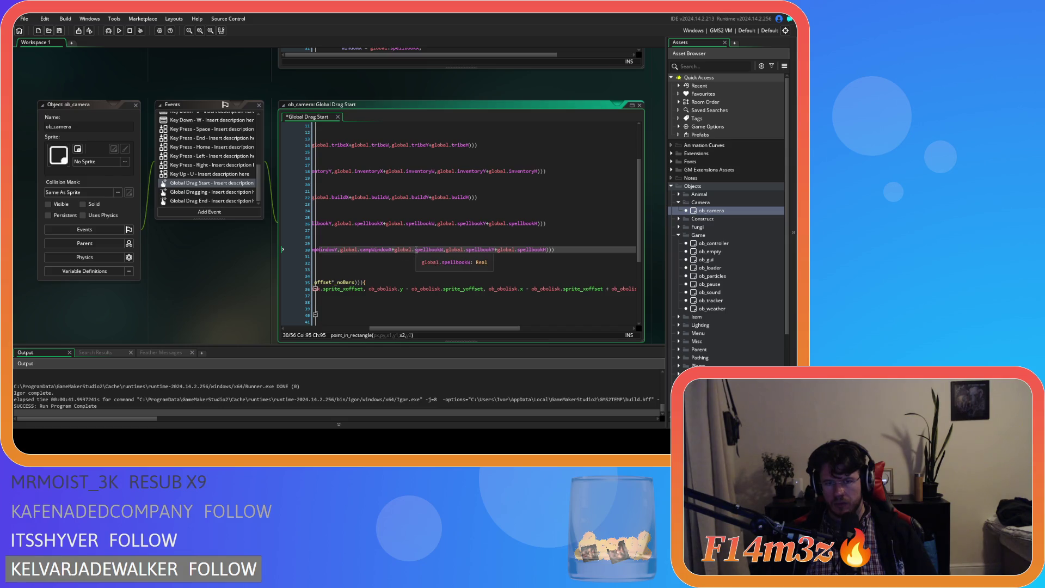
drag(416, 249, 439, 252)
key(ctrl+v)
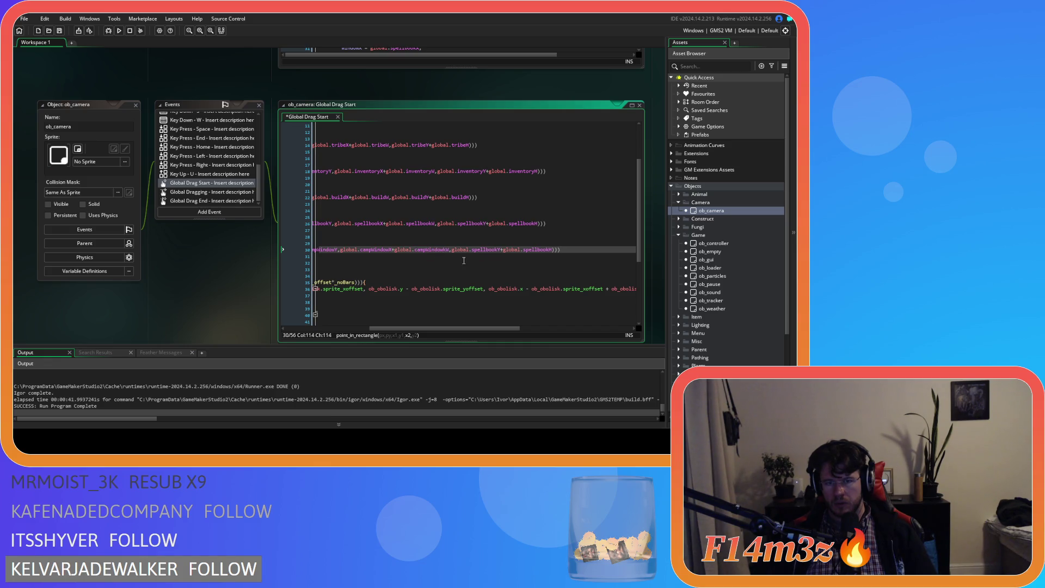
key(ctrl+z)
key(ctrl+v)
drag(469, 250, 552, 252)
key(ctrl+s)
text(campWindow)
key(ctrl+s)
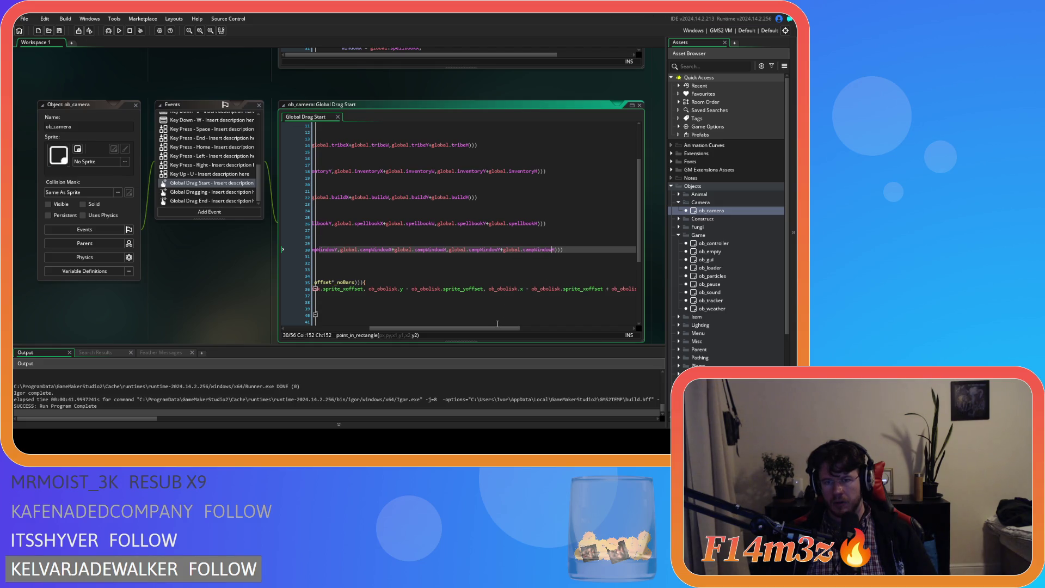
mouse_move(497, 328)
mouse_down()
mouse_move(384, 329)
mouse_move(512, 327)
mouse_up()
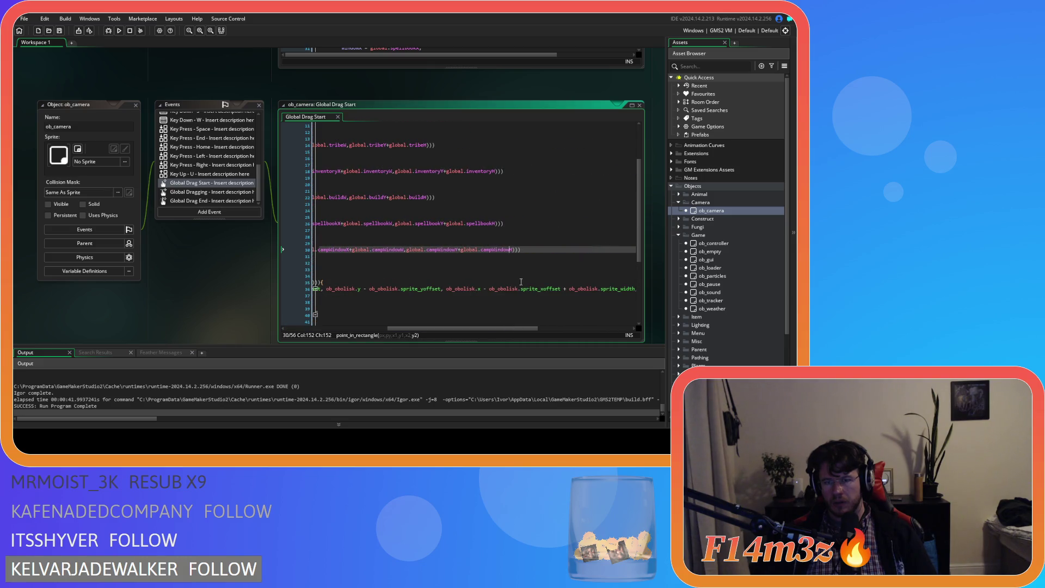
scroll(533, 251, left, 3)
click(533, 249)
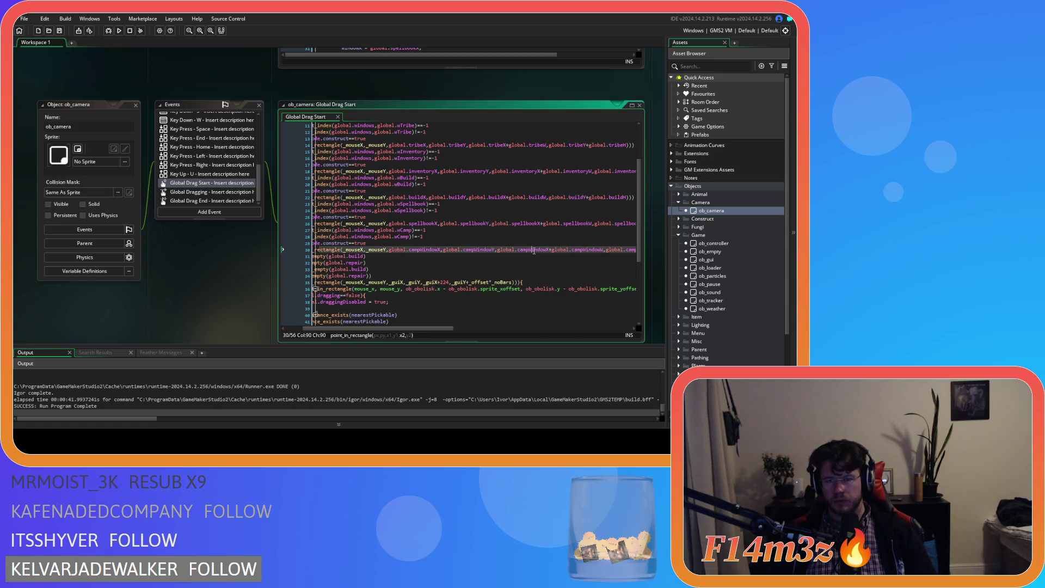
scroll(713, 272, down, 2)
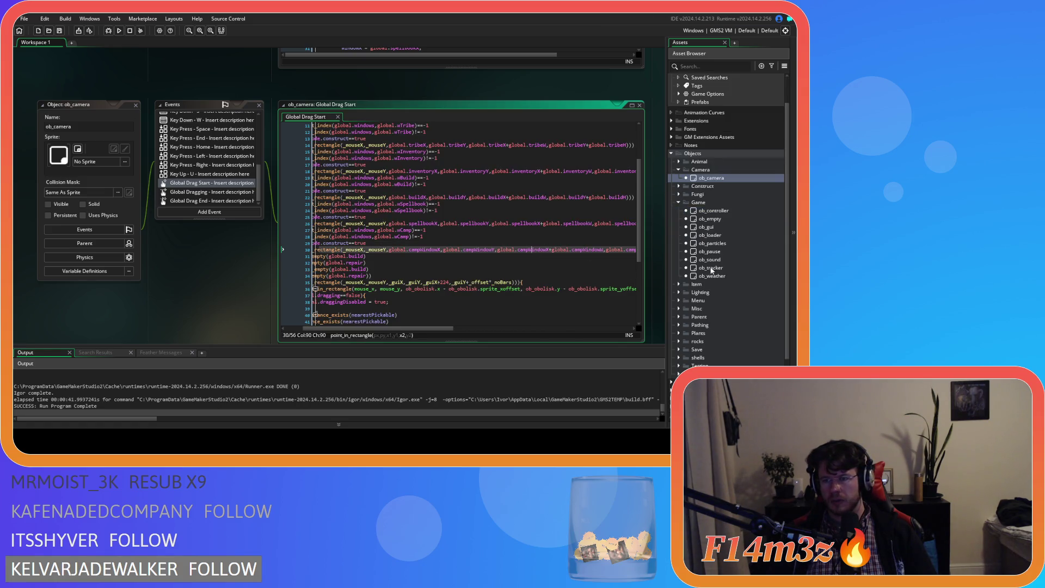
Step: Open ob_creator's Create event from the Menu folder
click(679, 301)
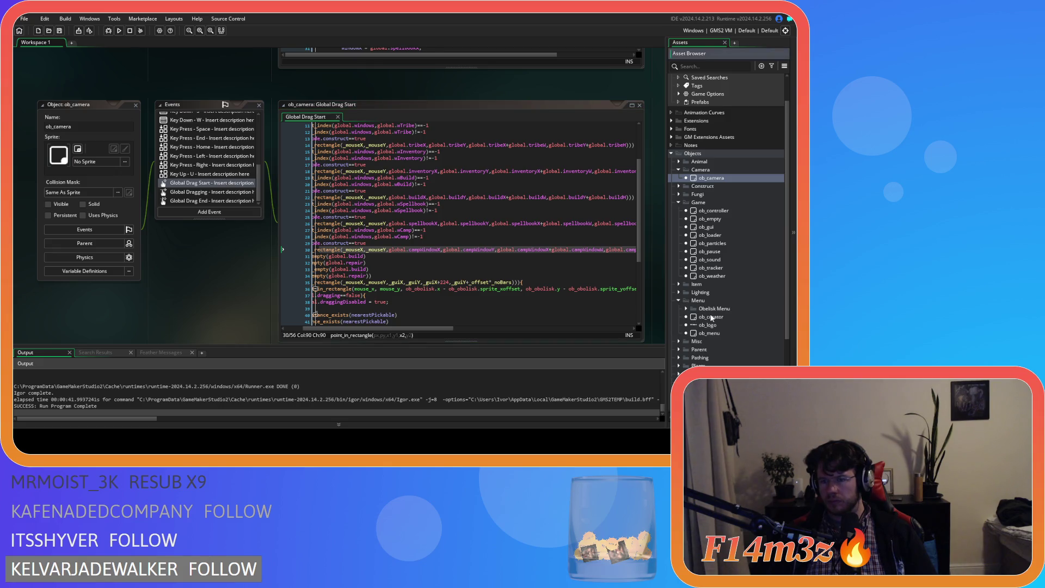
double_click(712, 317)
click(207, 116)
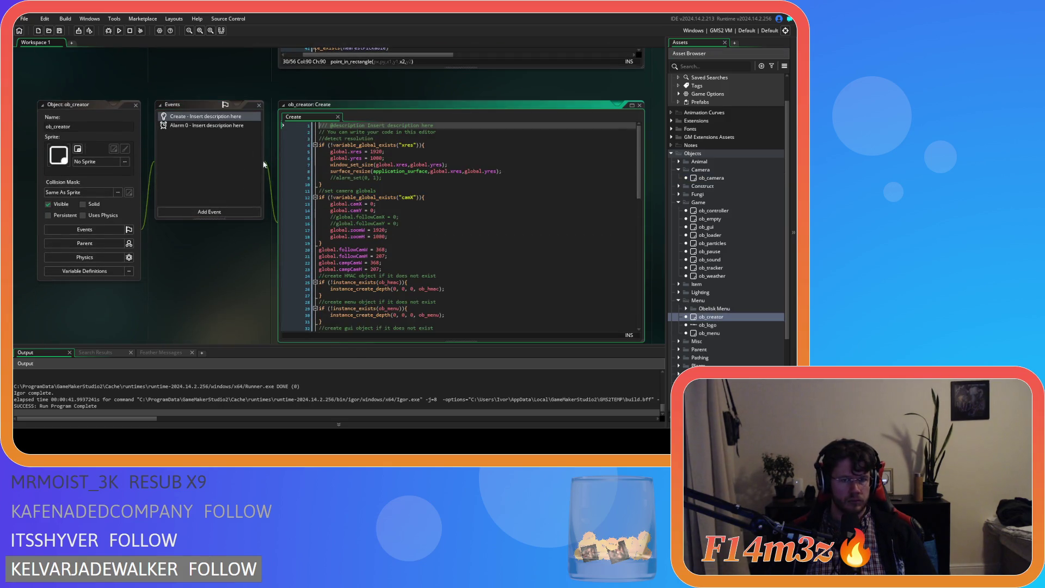
Step: Review the followCamX/Y and campCamW/H global lines, then select ob_gui
drag(308, 269, 308, 265)
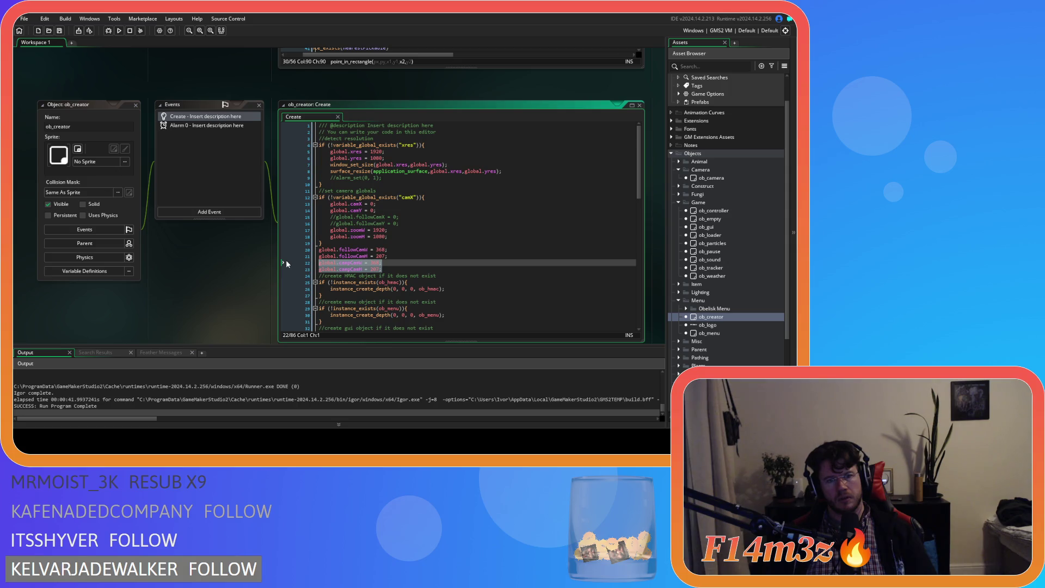
click(399, 254)
mouse_move(399, 254)
mouse_down()
mouse_move(287, 249)
mouse_move(329, 270)
mouse_move(392, 269)
mouse_up()
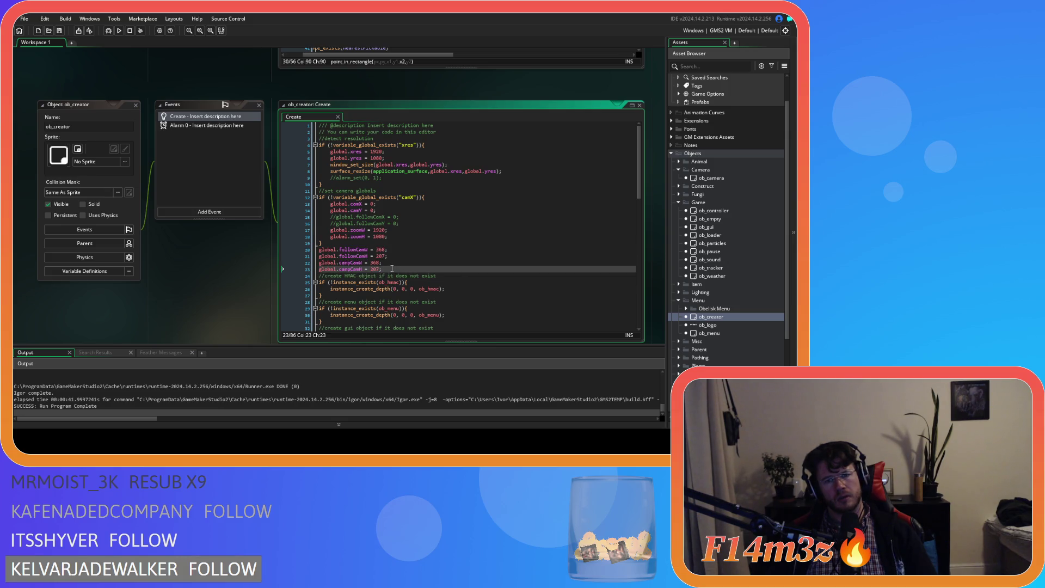
scroll(392, 269, down, 3)
scroll(392, 268, up, 3)
scroll(392, 268, down, 13)
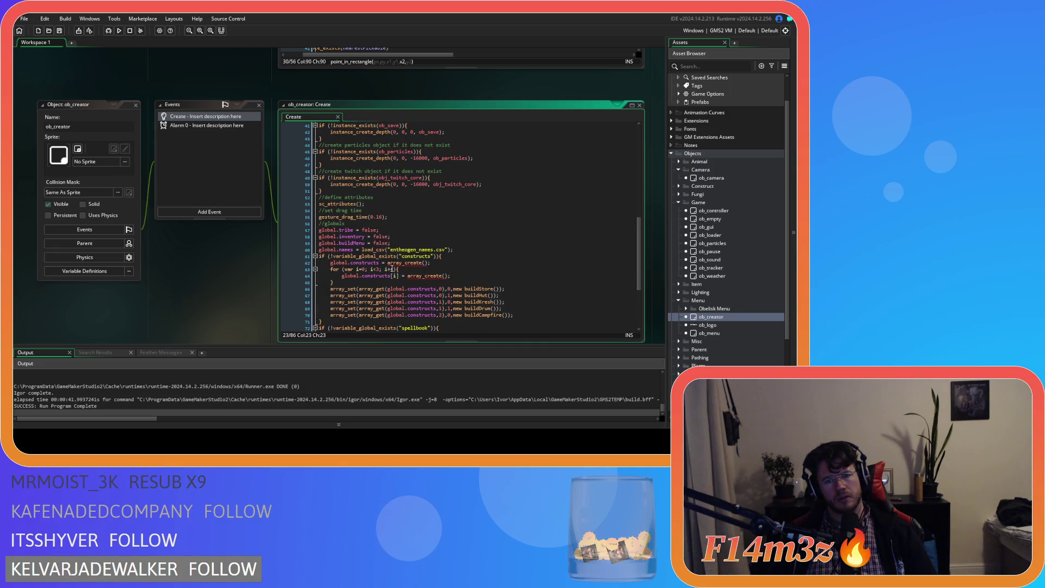
scroll(392, 268, up, 11)
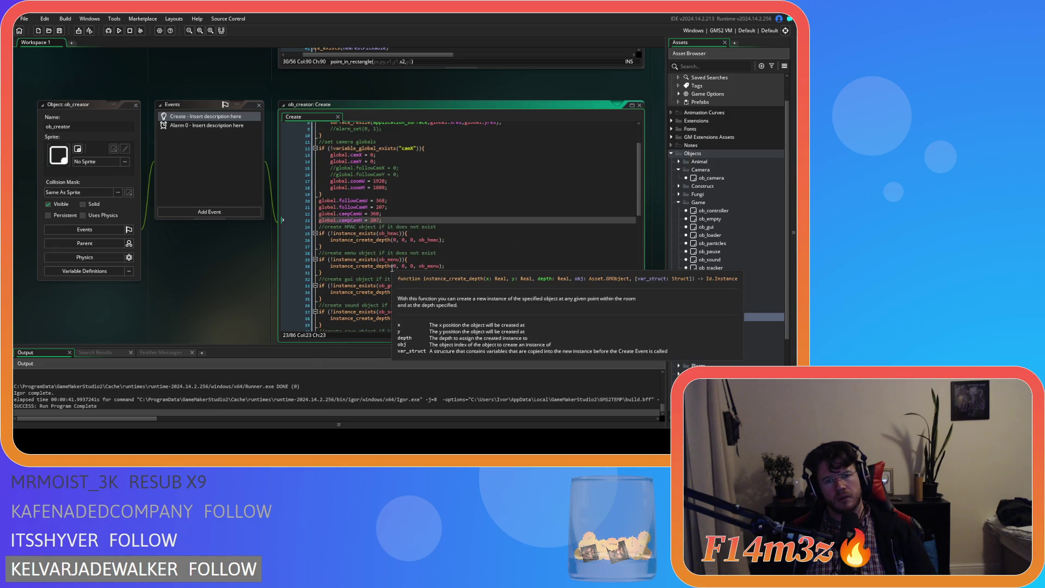
scroll(392, 268, up, 2)
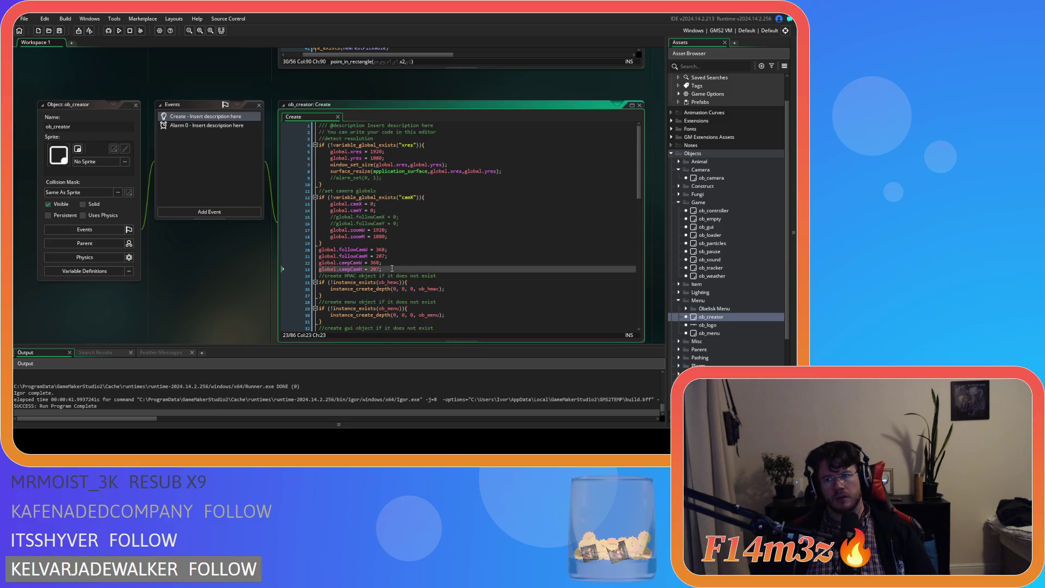
click(136, 105)
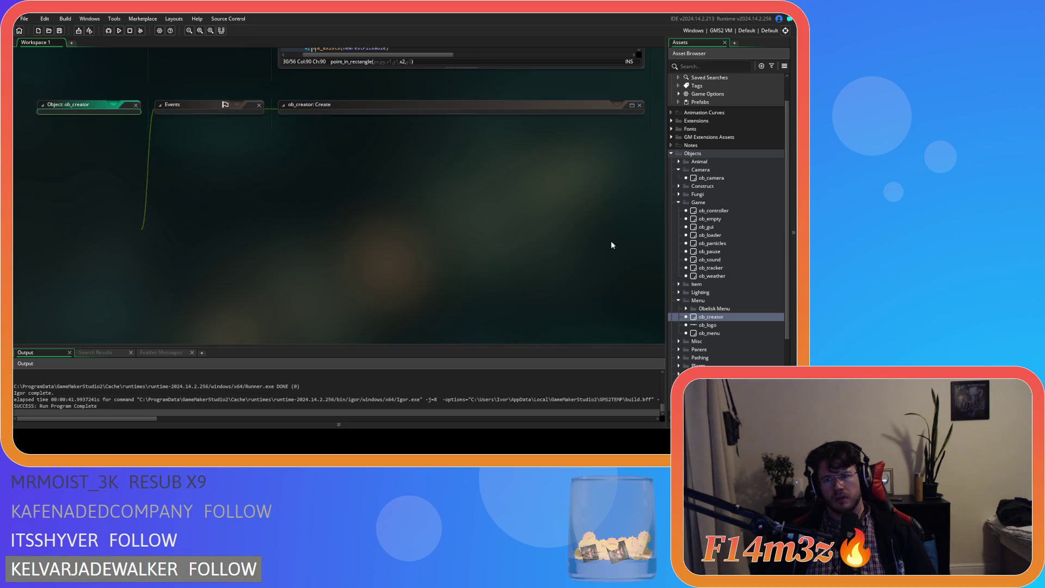
Step: Check the camp window settings in ob_gui's Create event and run the game with F5
click(724, 227)
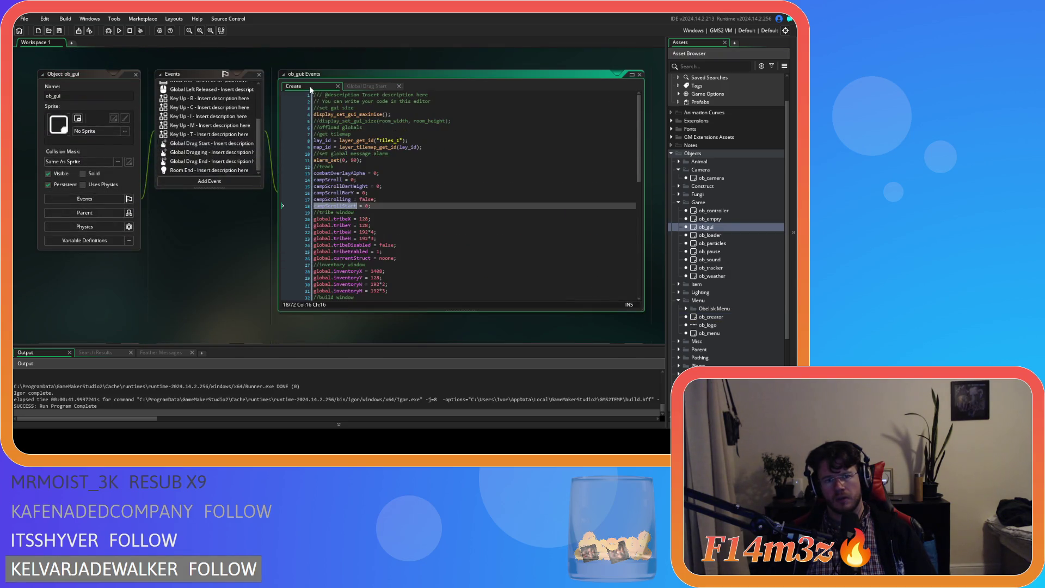
scroll(401, 215, down, 5)
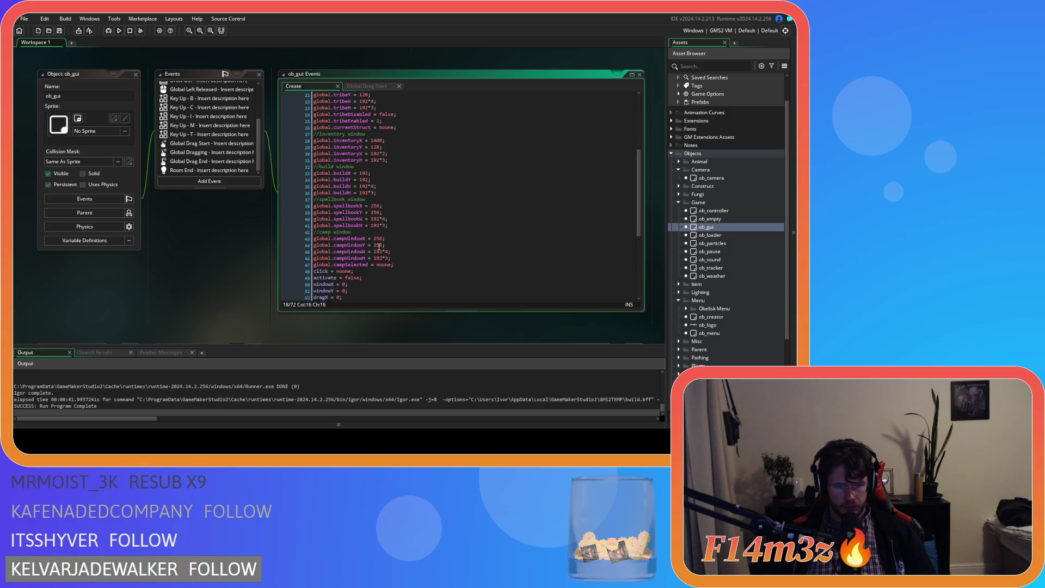
drag(346, 238, 403, 239)
click(397, 258)
key(F5)
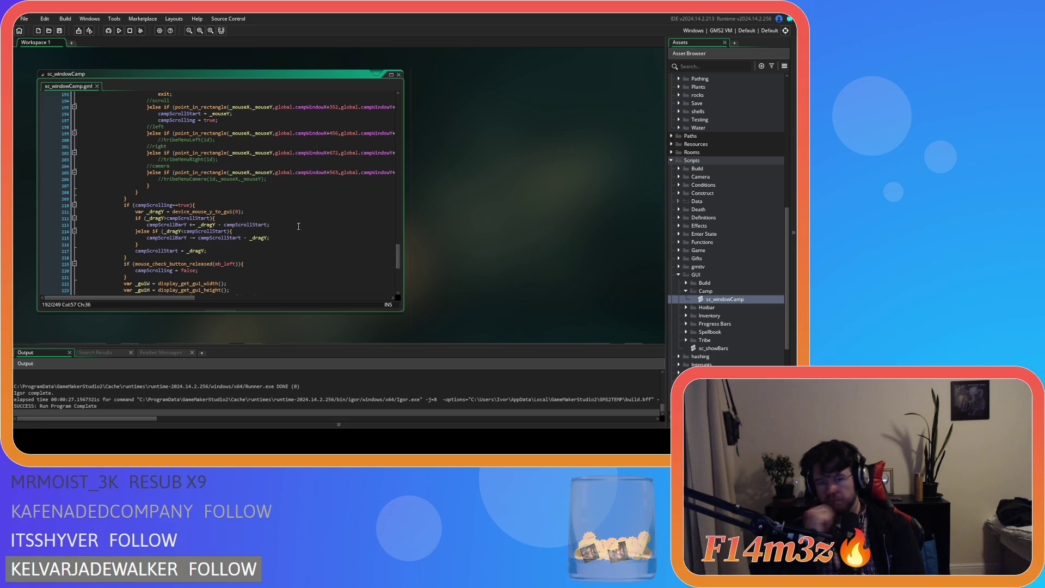
Step: Duplicate the scrollbar drag update line and begin the copy as campScrollBarY = clamp(campScrollBarY,
click(289, 226)
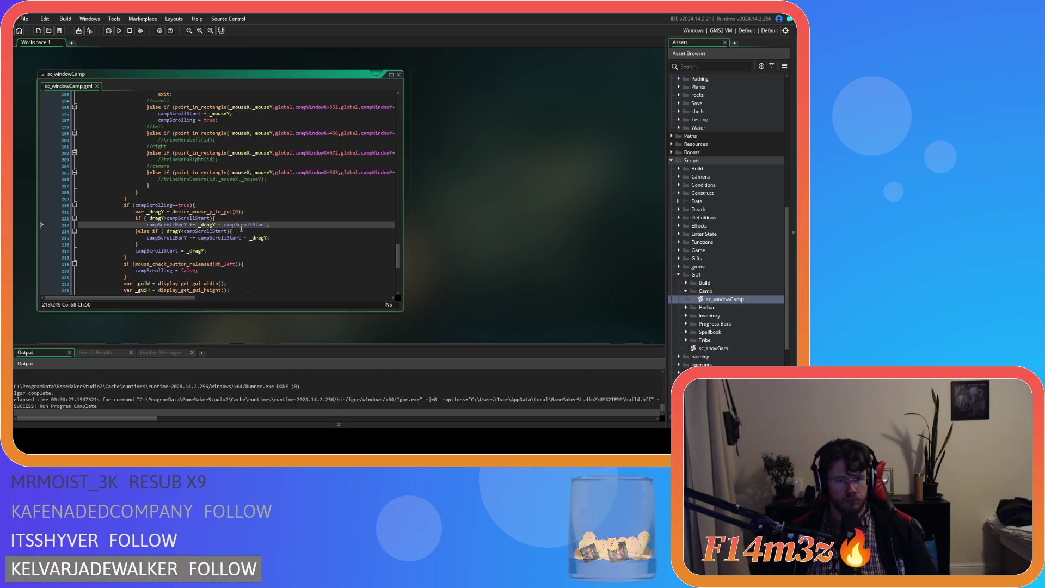
key(ctrl+d)
drag(270, 232, 202, 232)
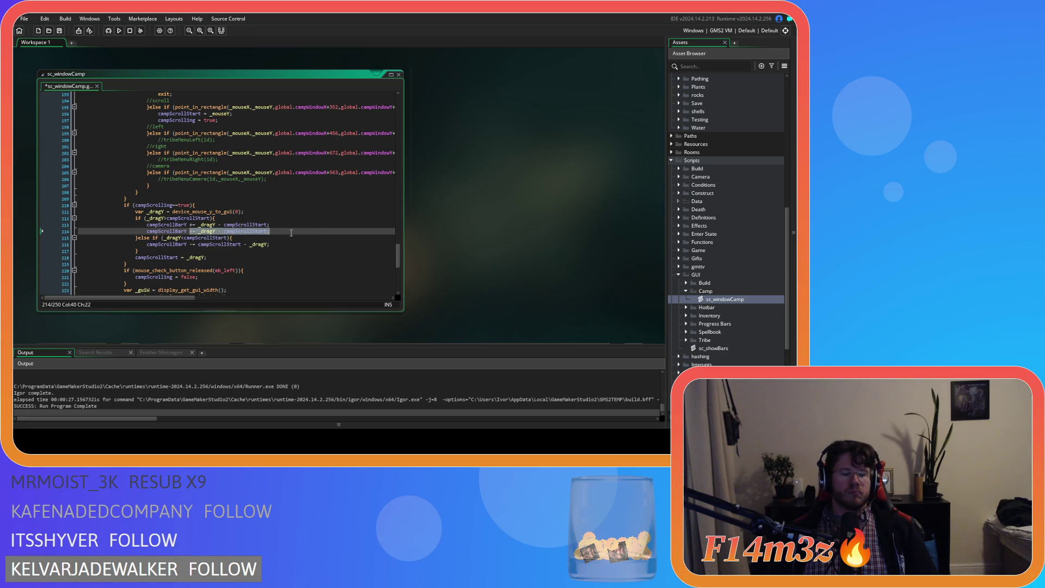
key(BackSpace)
key(BackSpace)
key(BackSpace)
text(= clam)
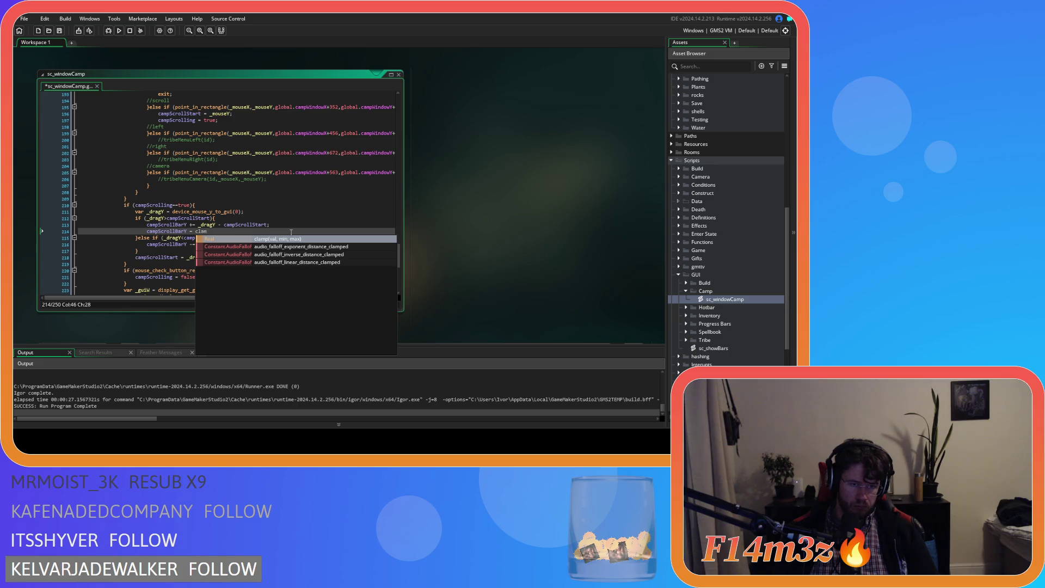
text(p()
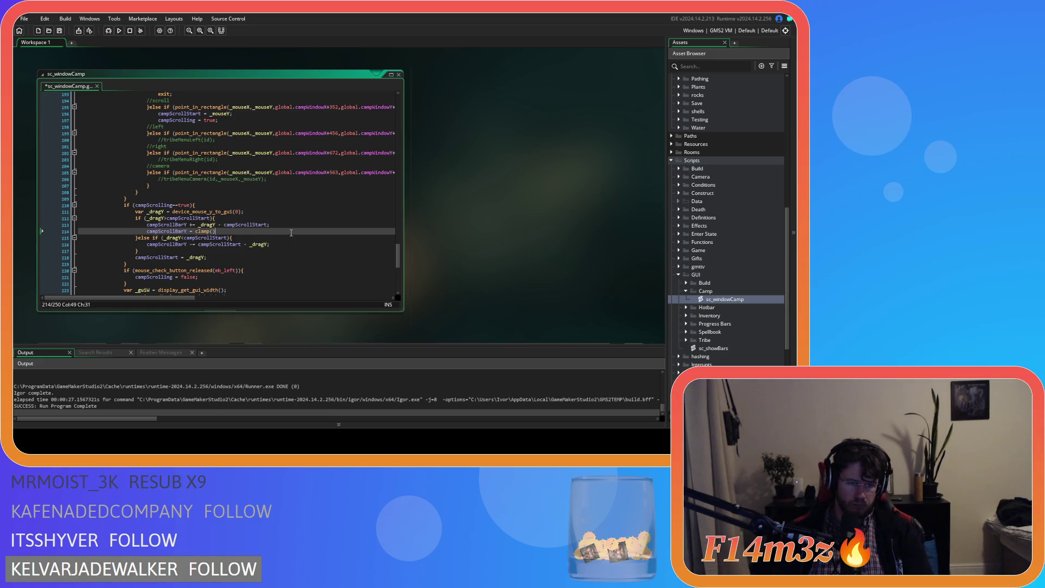
text(camp)
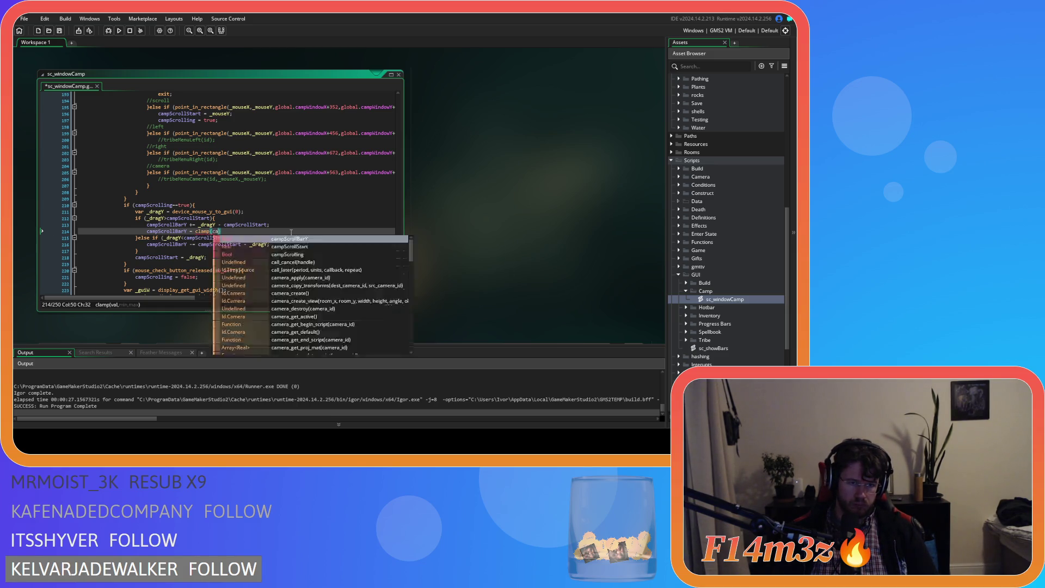
text(Scr)
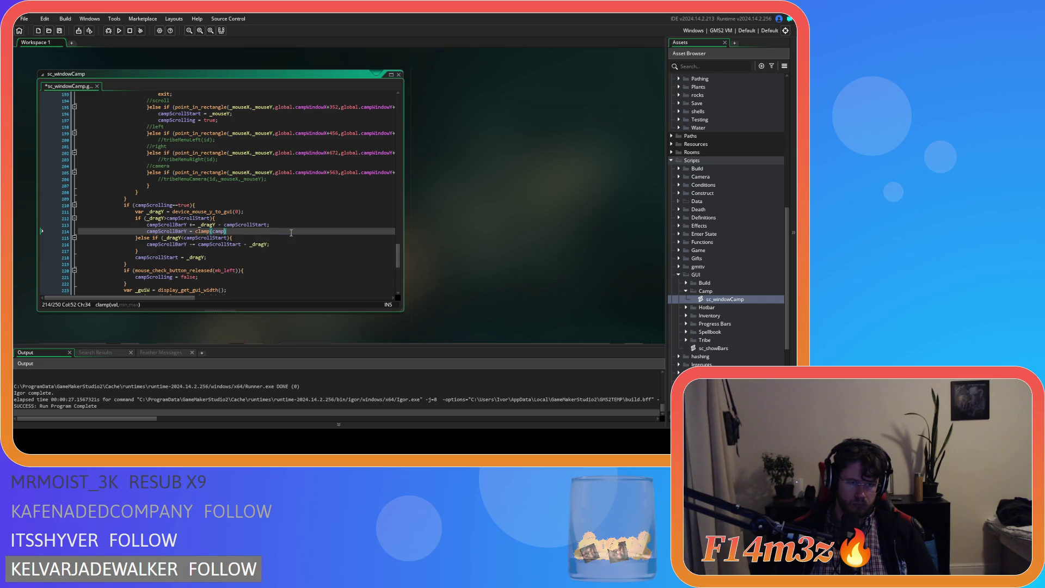
text(oll)
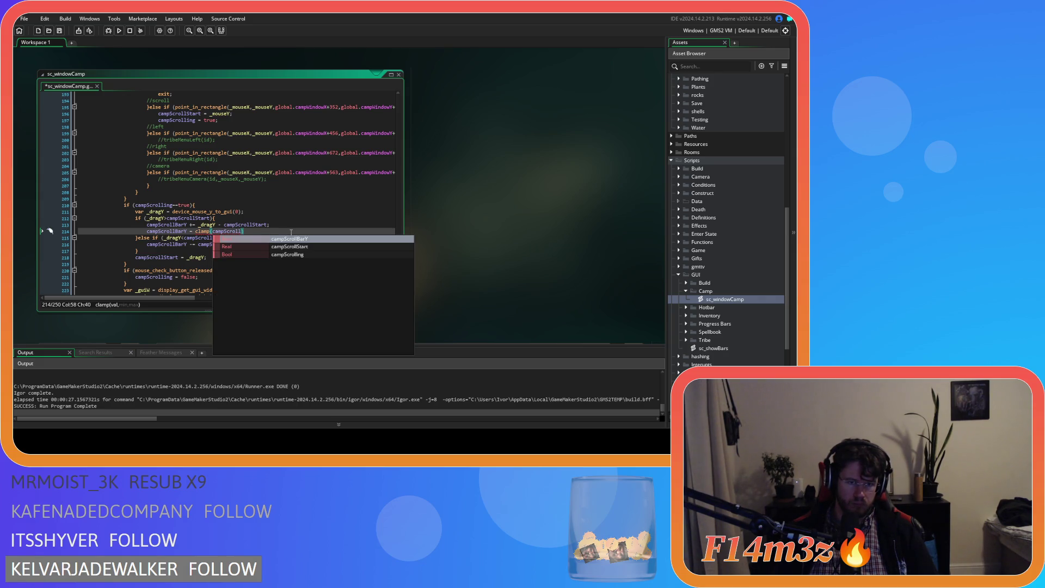
key(Return)
text(,)
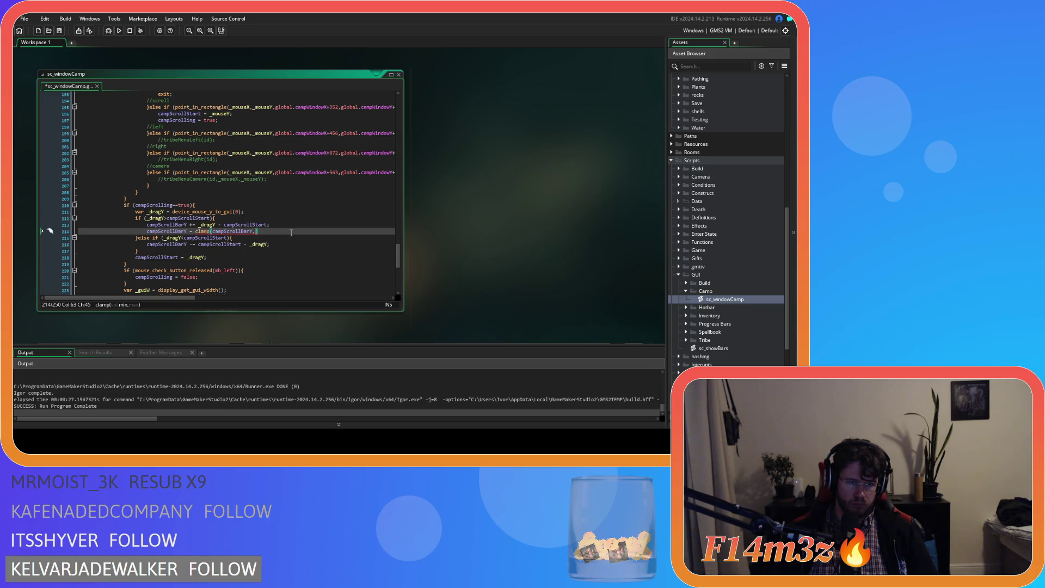
Step: Finish the clamp with bounds global.campWindowY+64 and global.campWindowY+64, taken from drawing line 34
drag(398, 259, 401, 119)
click(231, 196)
drag(180, 298, 252, 309)
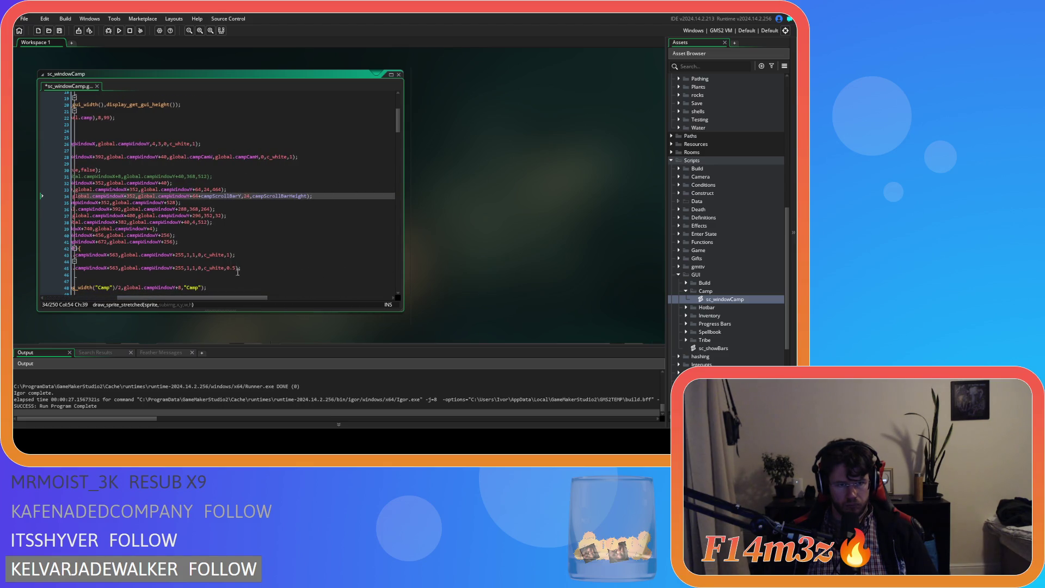
drag(139, 196, 197, 196)
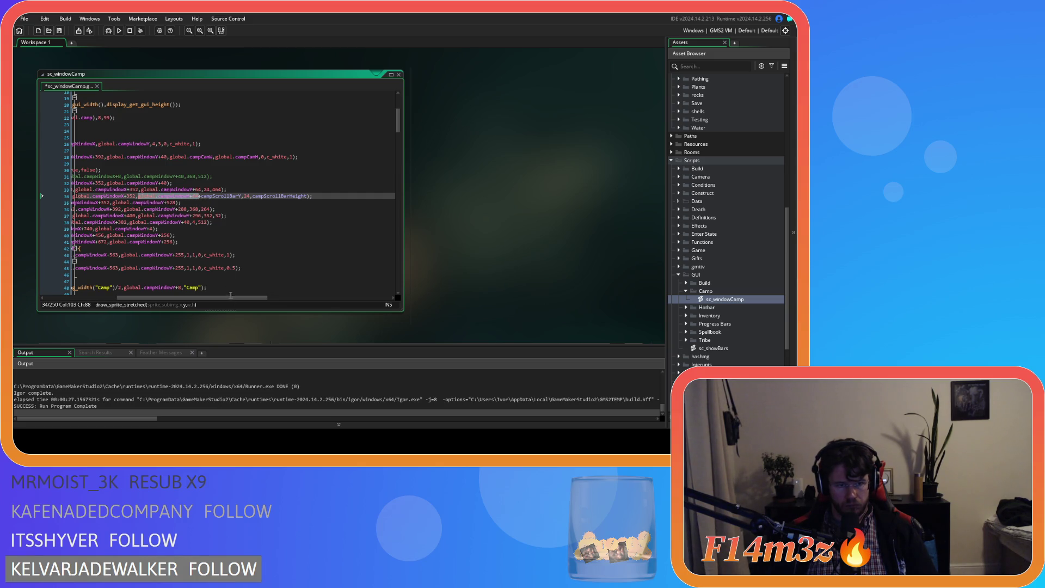
drag(231, 297, 157, 297)
drag(398, 122, 383, 270)
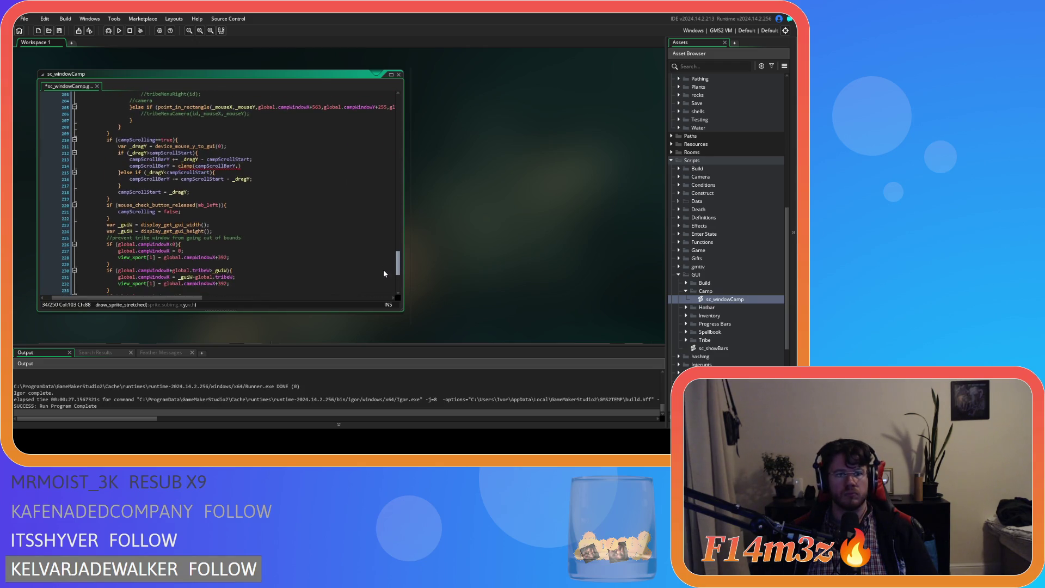
click(239, 167)
text(global.campWindowY+64))
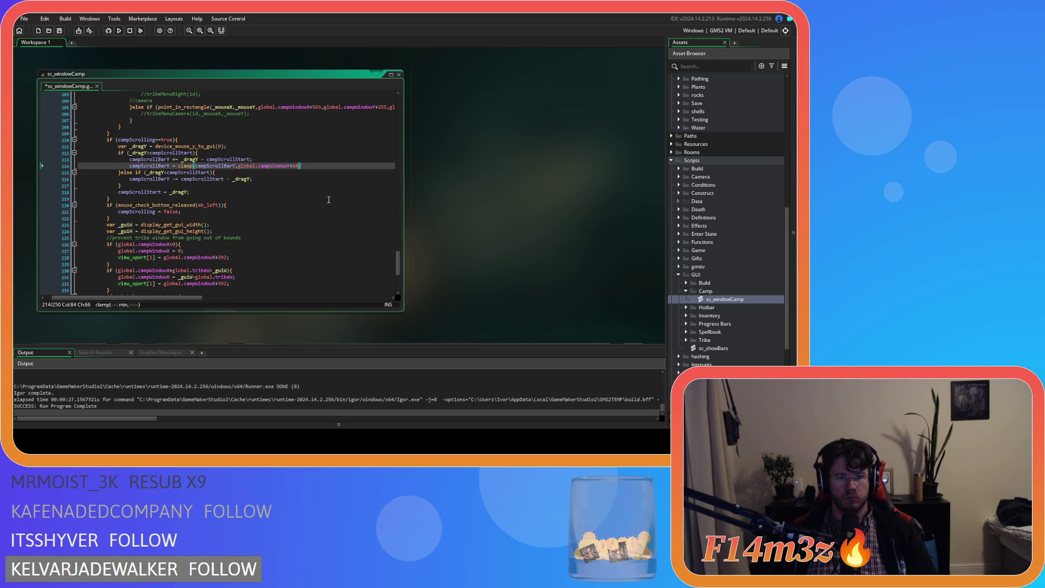
text(,)
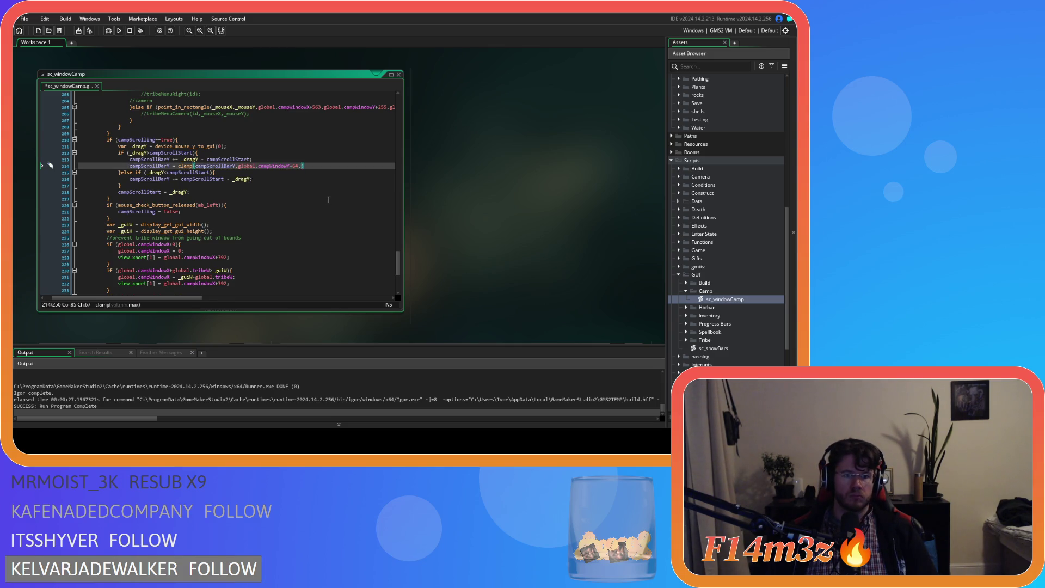
text(global.campWindowY+64)
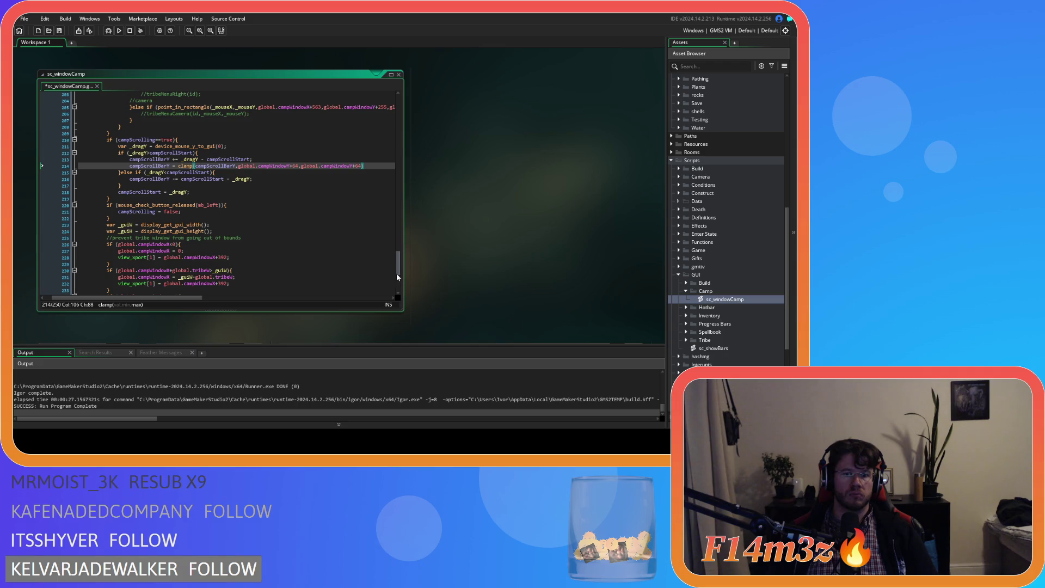
drag(397, 275, 417, 128)
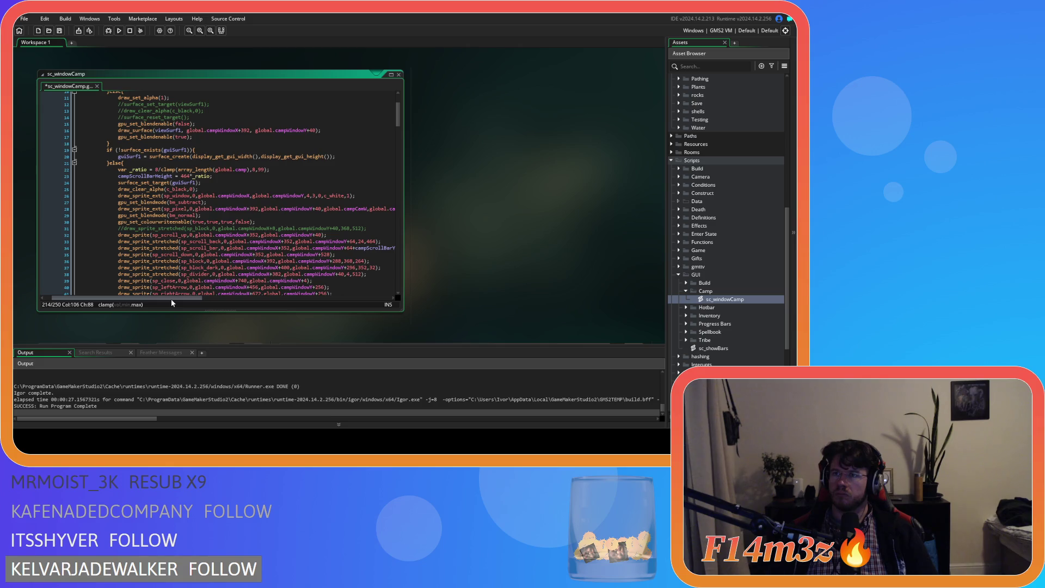
drag(171, 299, 242, 299)
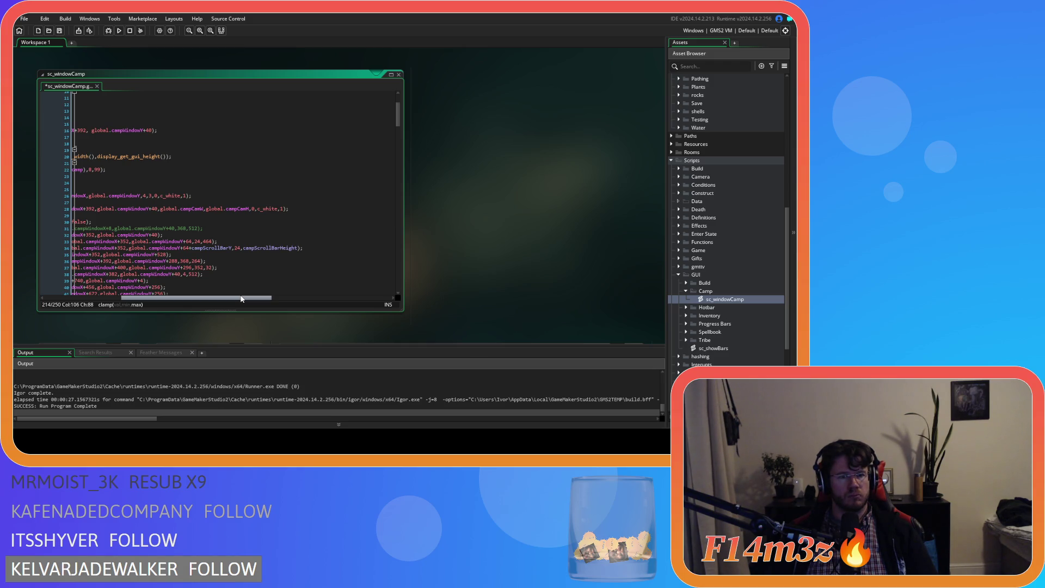
mouse_move(241, 299)
mouse_down()
mouse_move(164, 297)
mouse_move(189, 294)
mouse_up()
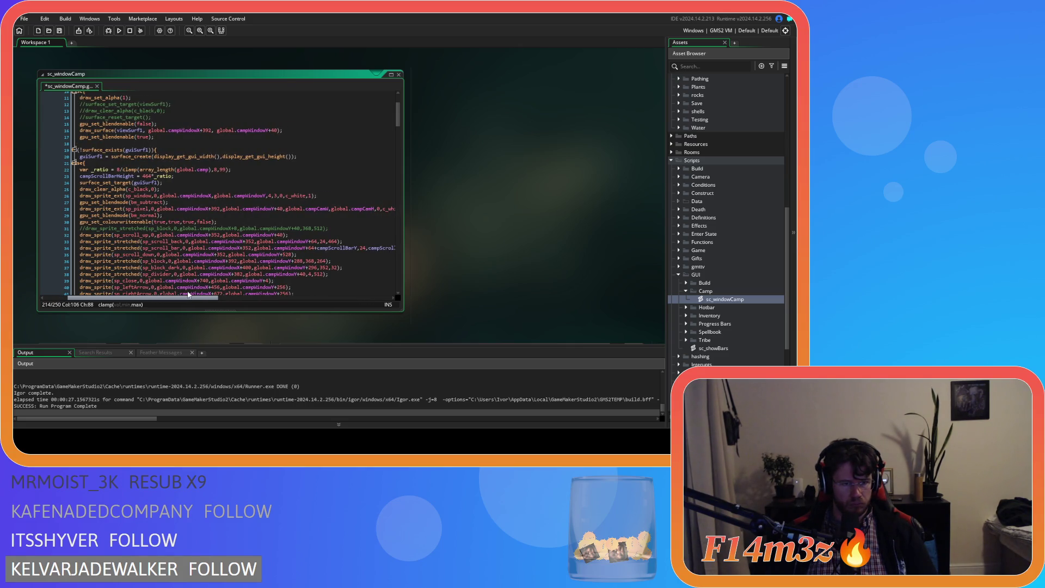
scroll(194, 278, down, 2)
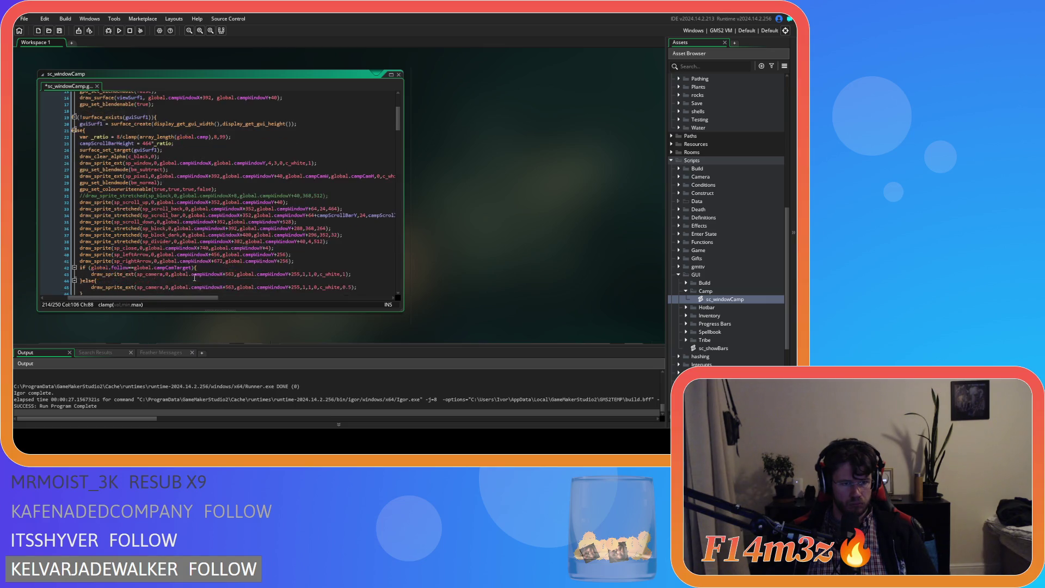
click(335, 209)
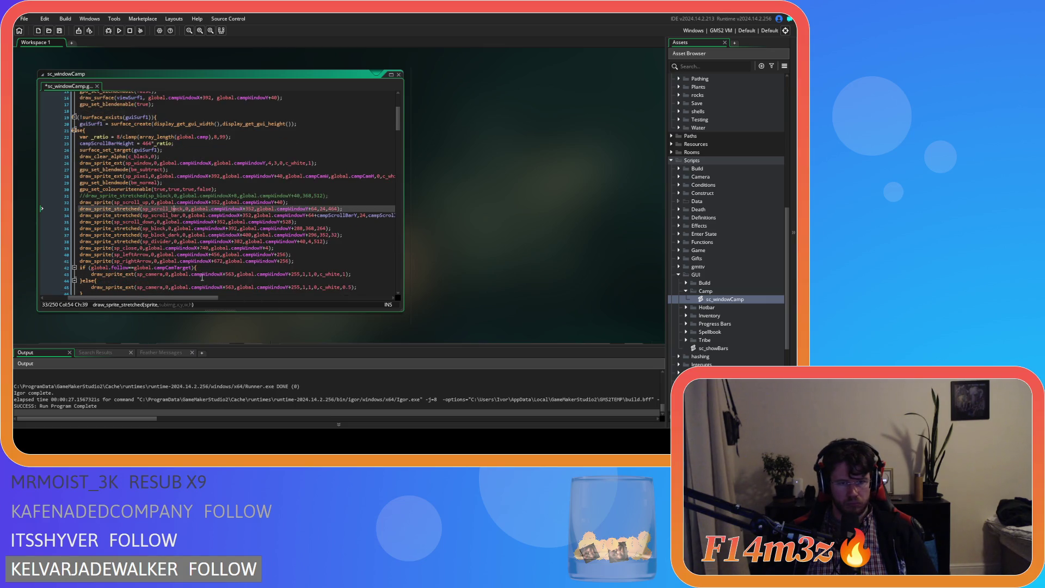
double_click(334, 208)
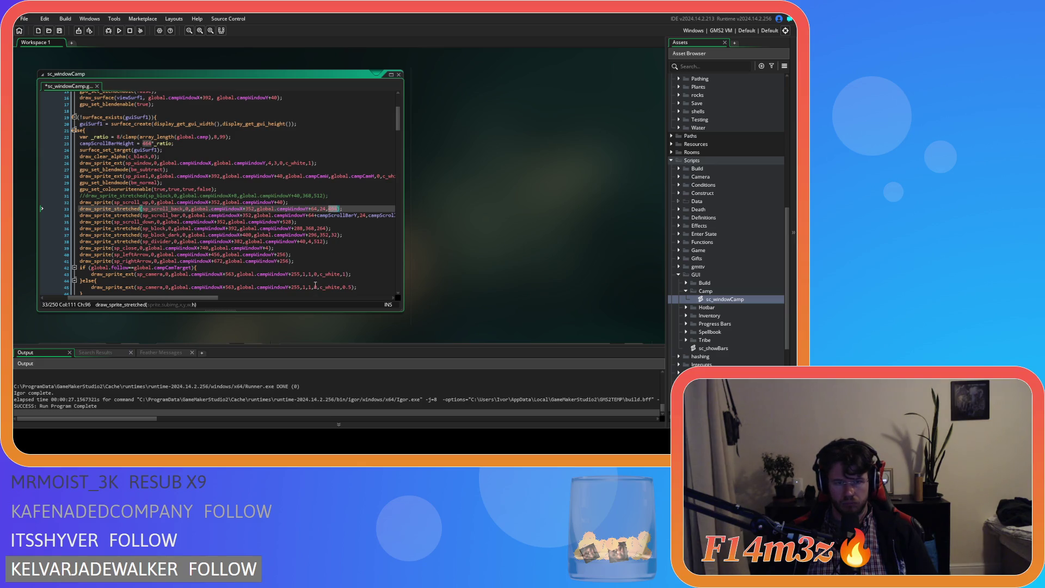
scroll(316, 283, down, 8)
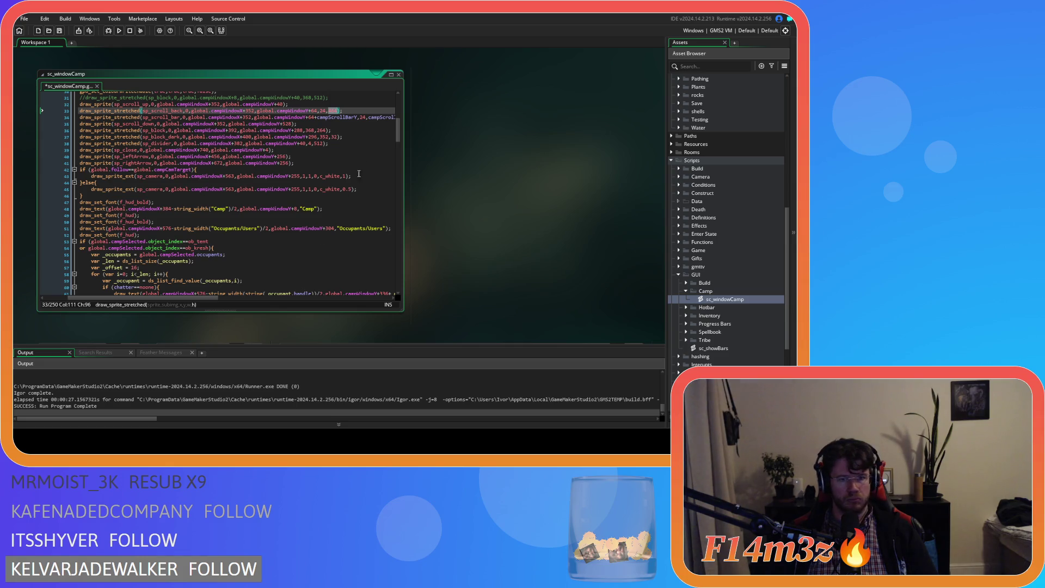
drag(398, 139, 399, 267)
drag(174, 298, 159, 300)
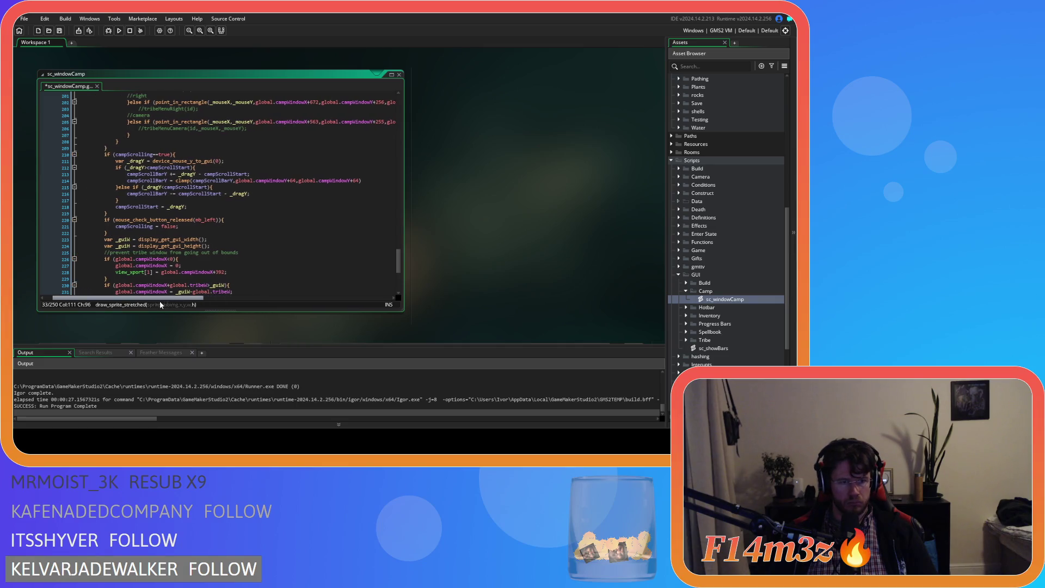
scroll(212, 241, down, 1)
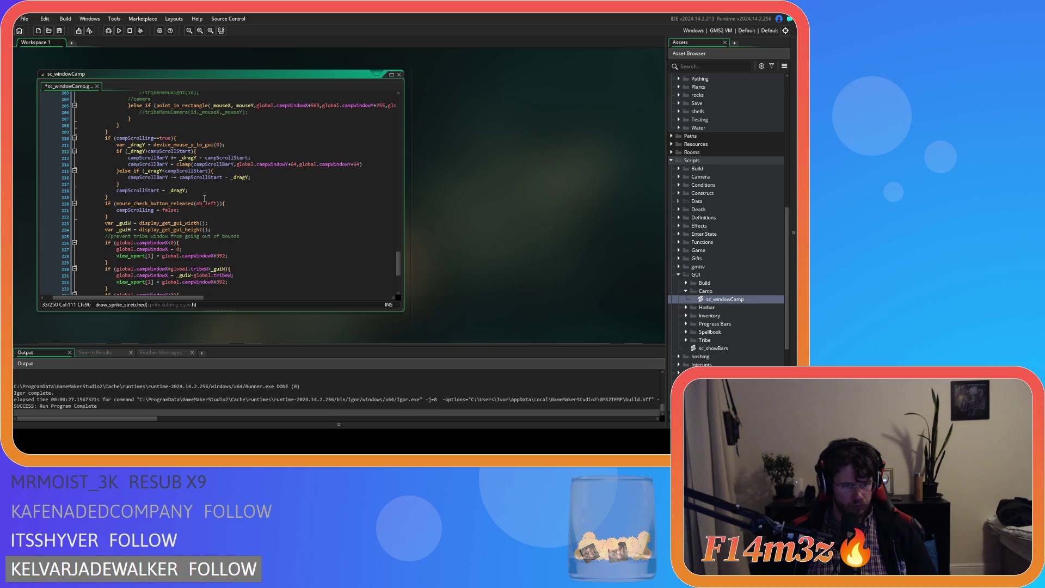
click(363, 164)
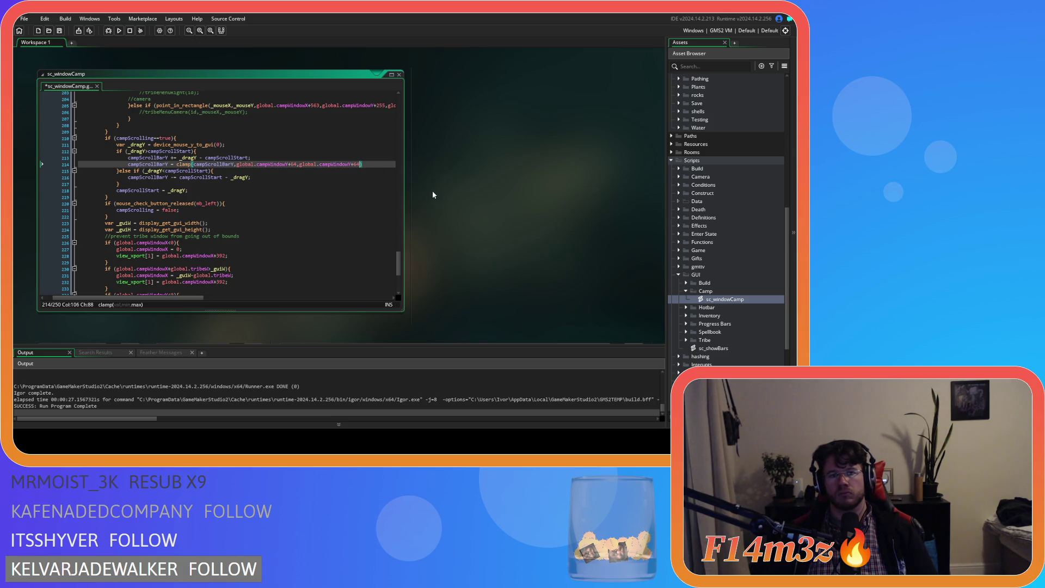
Step: Change the clamp's upper bound to global.campWindowY+528-campScrollBarHeight
key(BackSpace)
key(BackSpace)
text(528-)
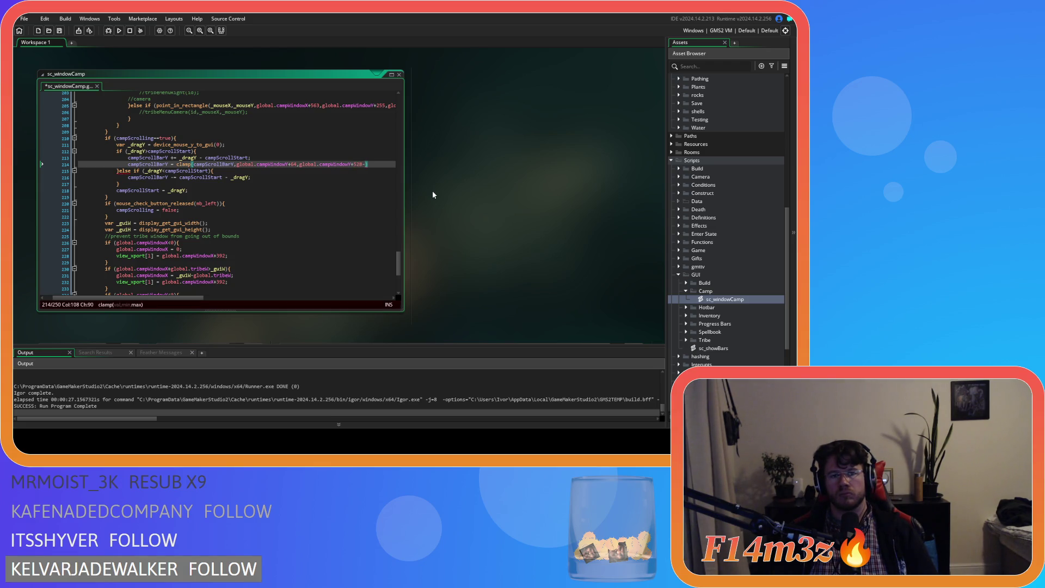
text(campc)
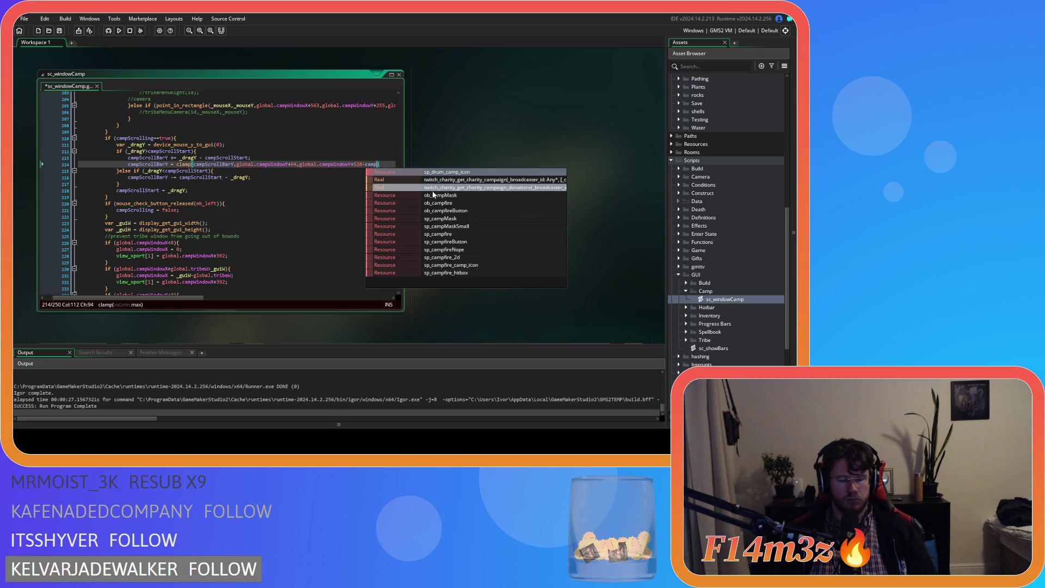
key(BackSpace)
text(Scroll)
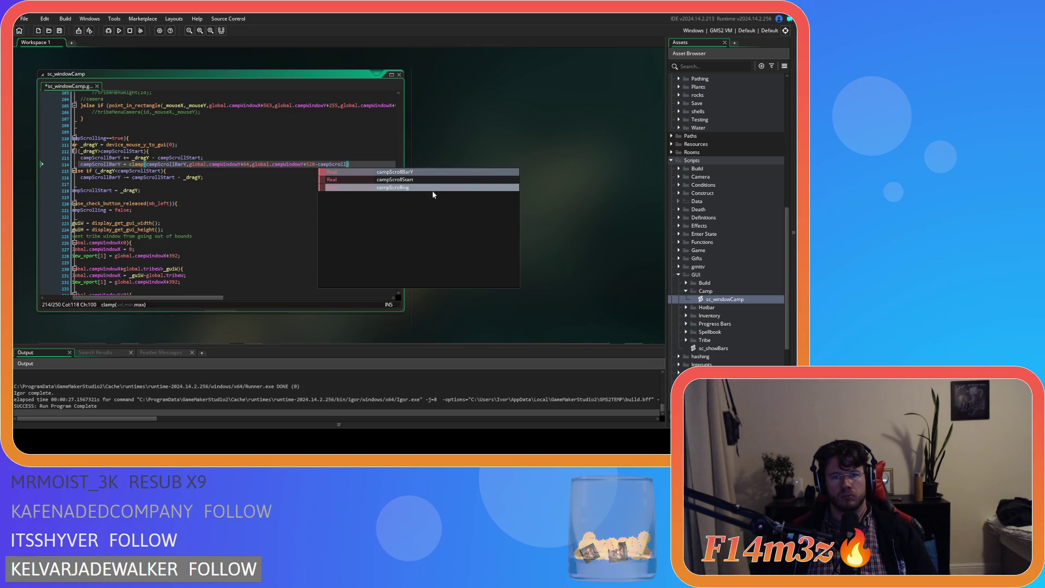
text(Bar)
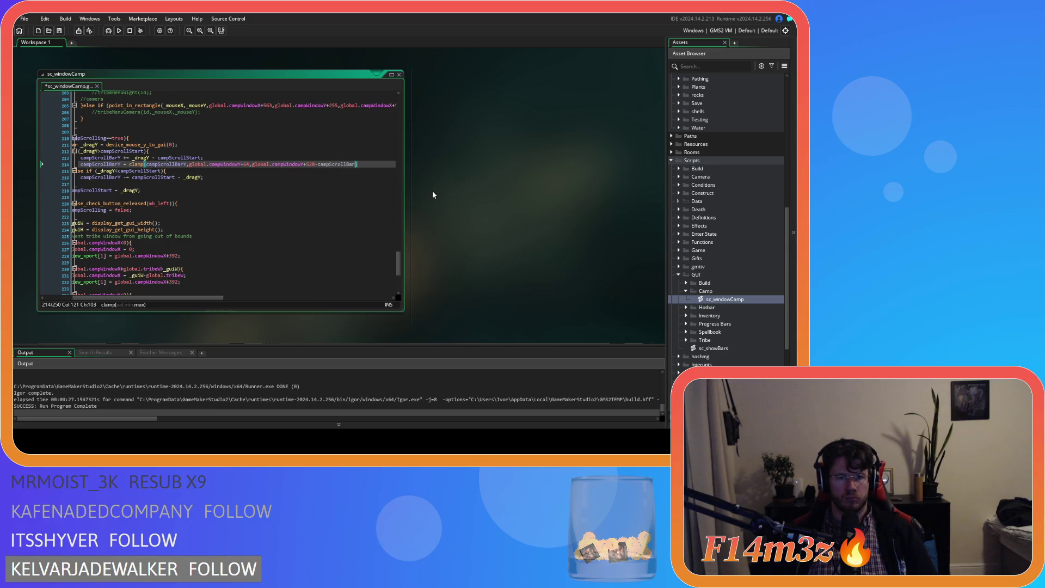
text(Height)
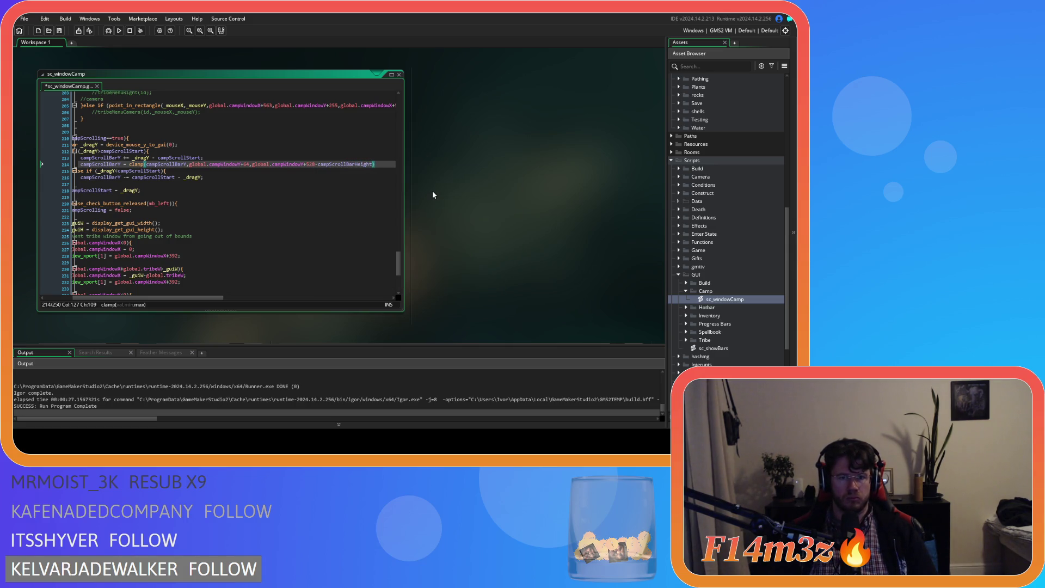
drag(184, 299, 168, 298)
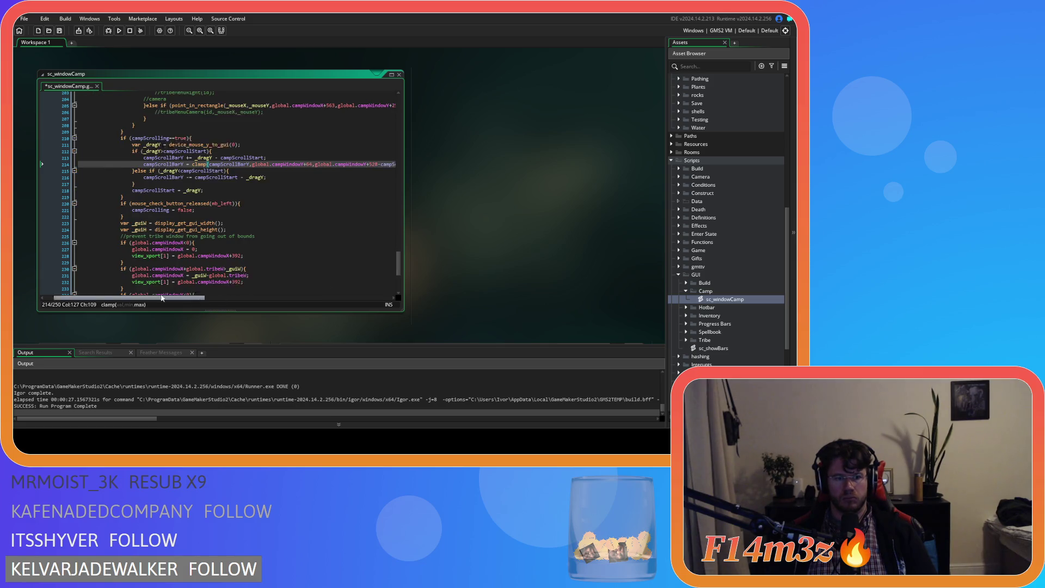
mouse_move(399, 264)
mouse_down()
mouse_move(400, 125)
mouse_move(403, 273)
mouse_move(399, 258)
mouse_up()
drag(184, 297, 245, 303)
Step: Save the script, end the clamp line with a semicolon, and select the whole line
key(ctrl+s)
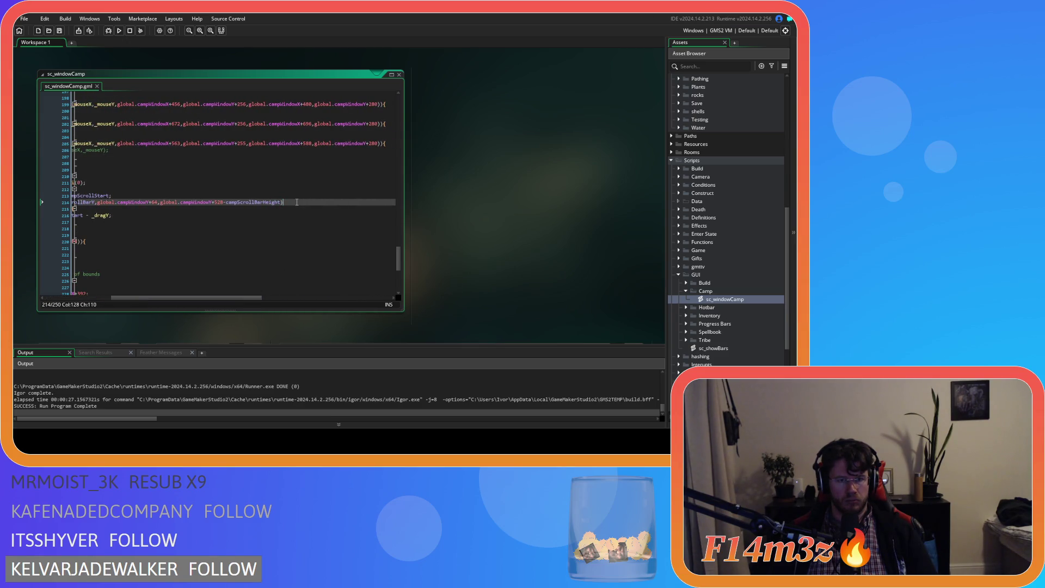
text(;)
click(61, 204)
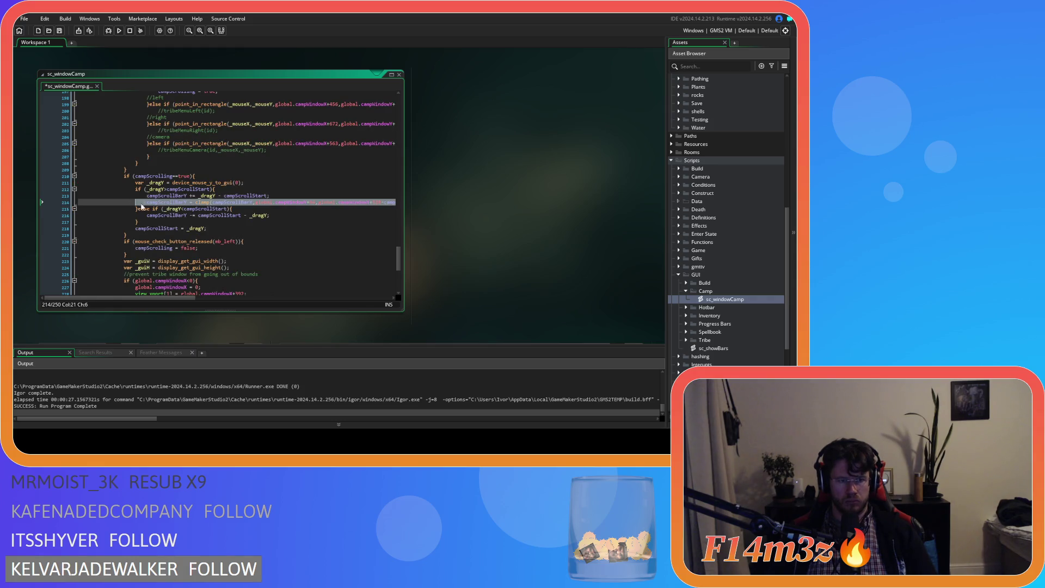
Step: Cut the clamp line out of the drag branch and remove the empty line left behind
key(BackSpace)
key(BackSpace)
key(BackSpace)
key(BackSpace)
click(262, 235)
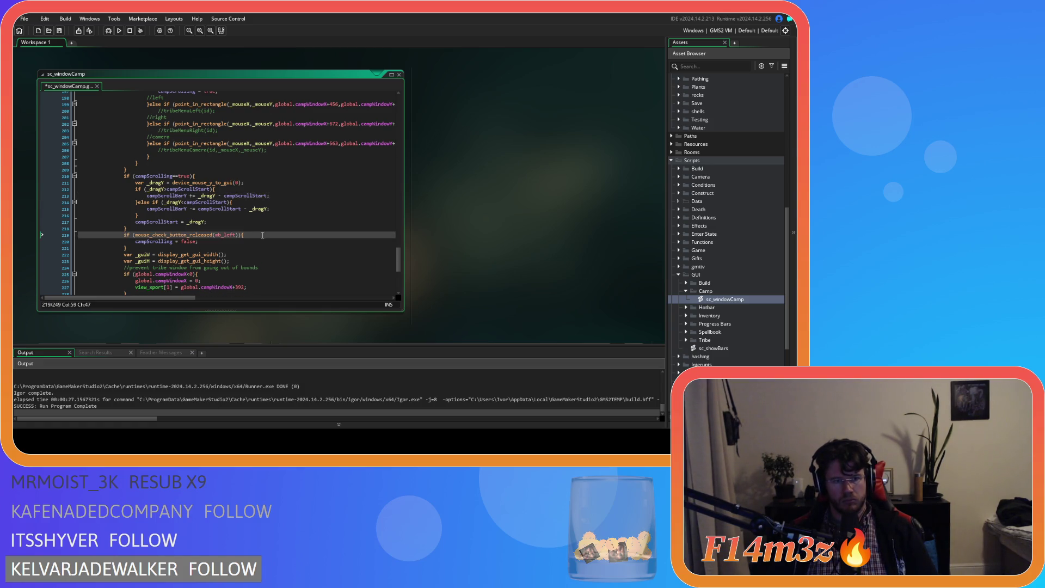
click(191, 215)
key(Return)
key(ctrl+v)
key(ctrl+z)
key(ctrl+z)
key(ctrl+z)
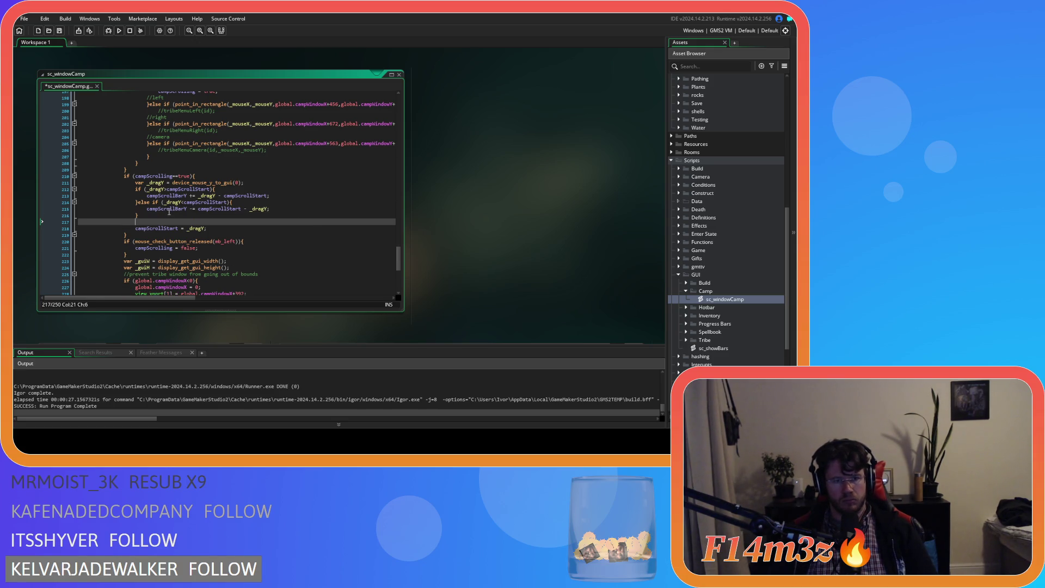
key(ctrl+z)
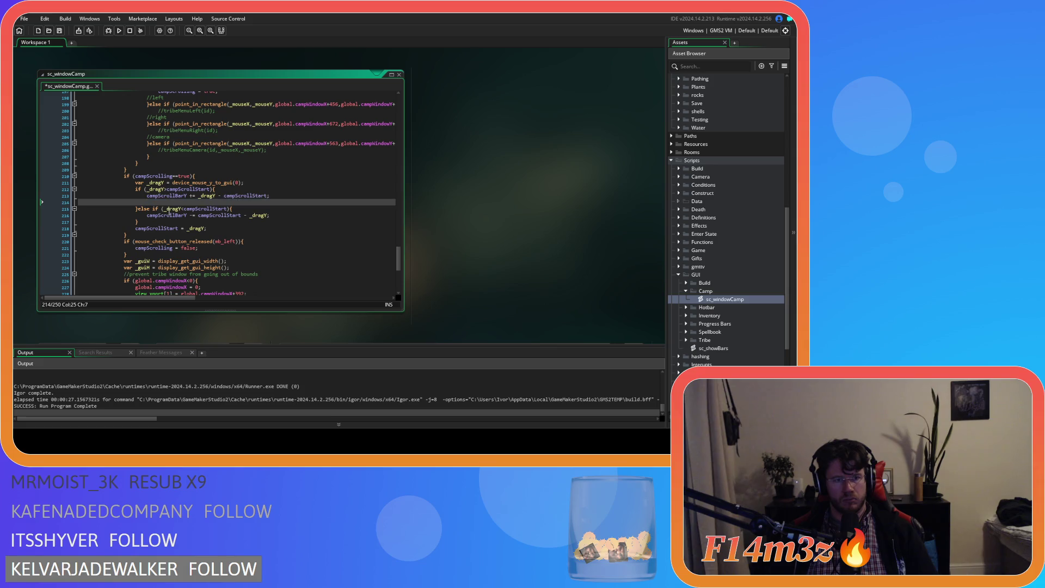
key(BackSpace)
key(BackSpace)
key(BackSpace)
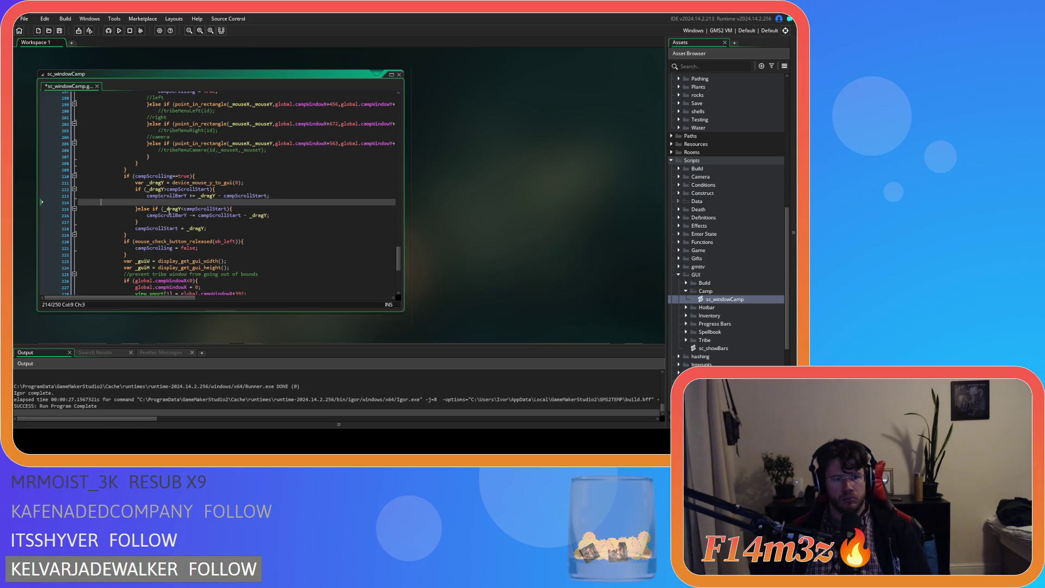
key(BackSpace)
Step: Paste the clamp line after the if/else drag block, save, and run the game with F5
click(161, 216)
key(Return)
key(ctrl+v)
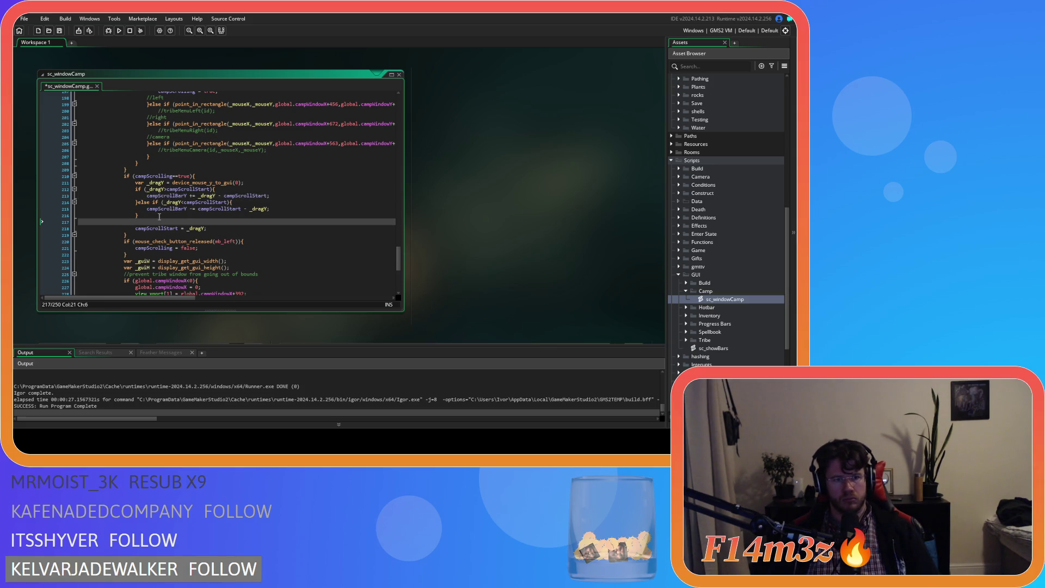
scroll(169, 291, left, 5)
key(ctrl+s)
mouse_move(180, 298)
mouse_down()
mouse_move(222, 298)
mouse_move(180, 299)
mouse_up()
key(F5)
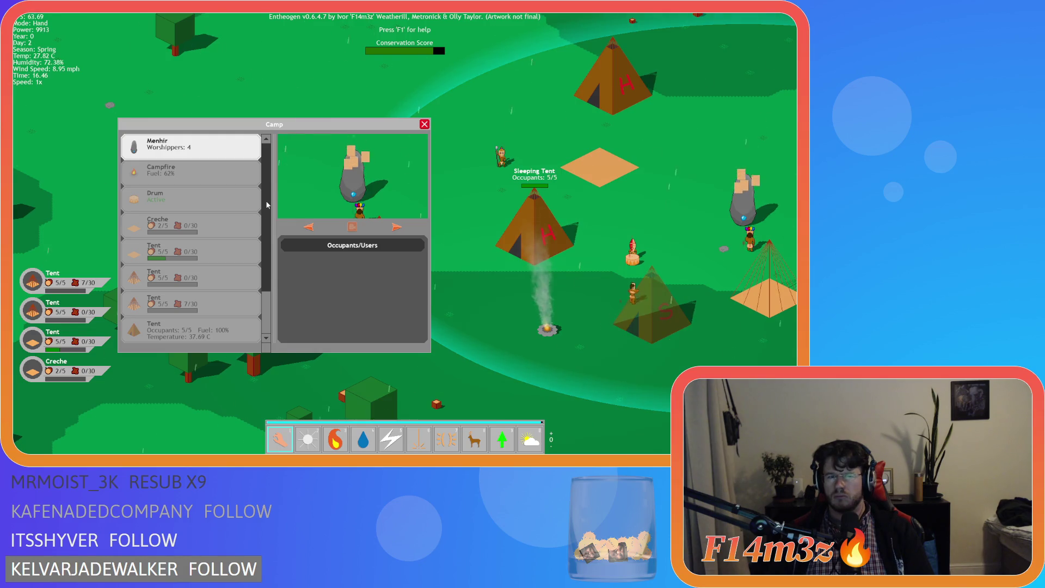
Step: Close the Camp window with Escape, confirm quitting with Y, and inspect the clamp bounds on line 217
key(Escape)
key(Escape)
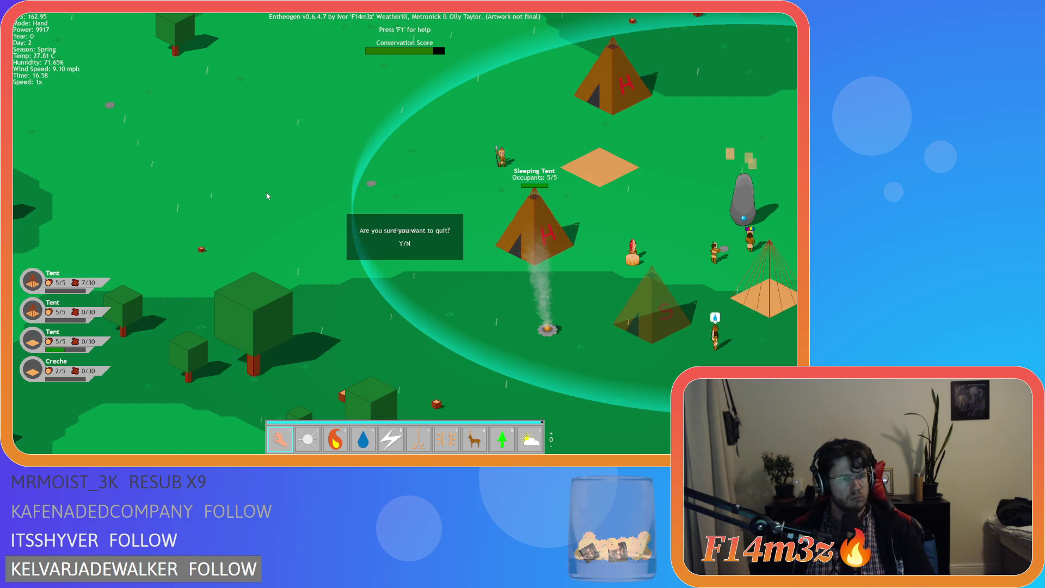
key(y)
drag(276, 222, 288, 222)
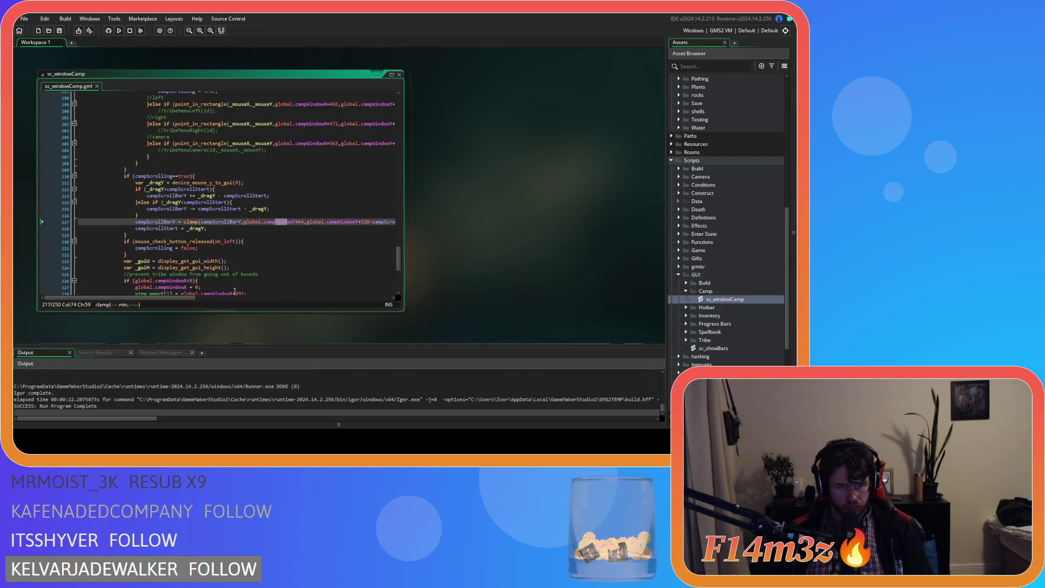
Step: Replace the clamp's lower bound with 0 and the upper bound's window offset with 464
drag(189, 299, 201, 299)
click(184, 221)
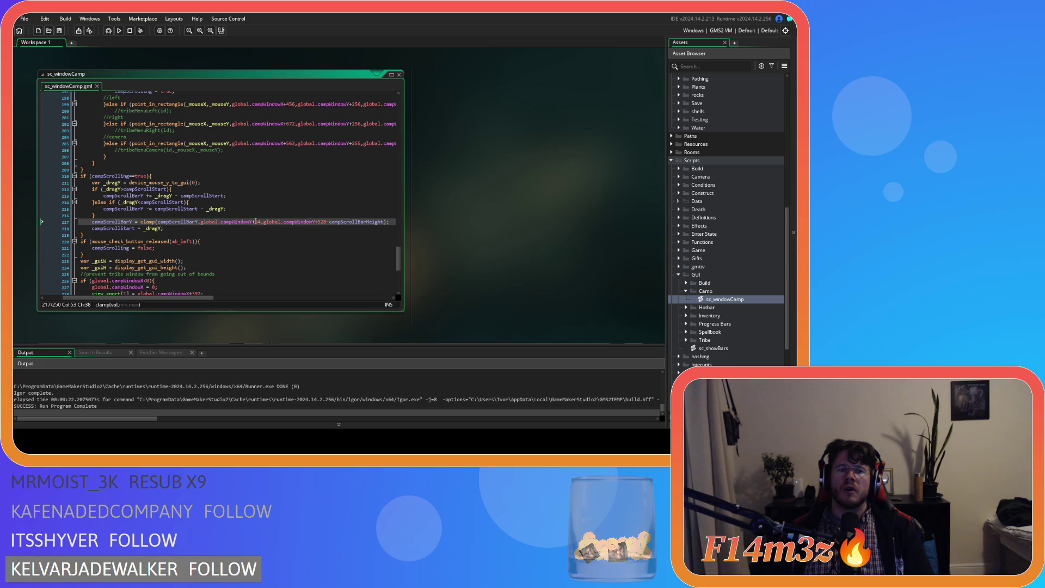
drag(260, 222, 201, 223)
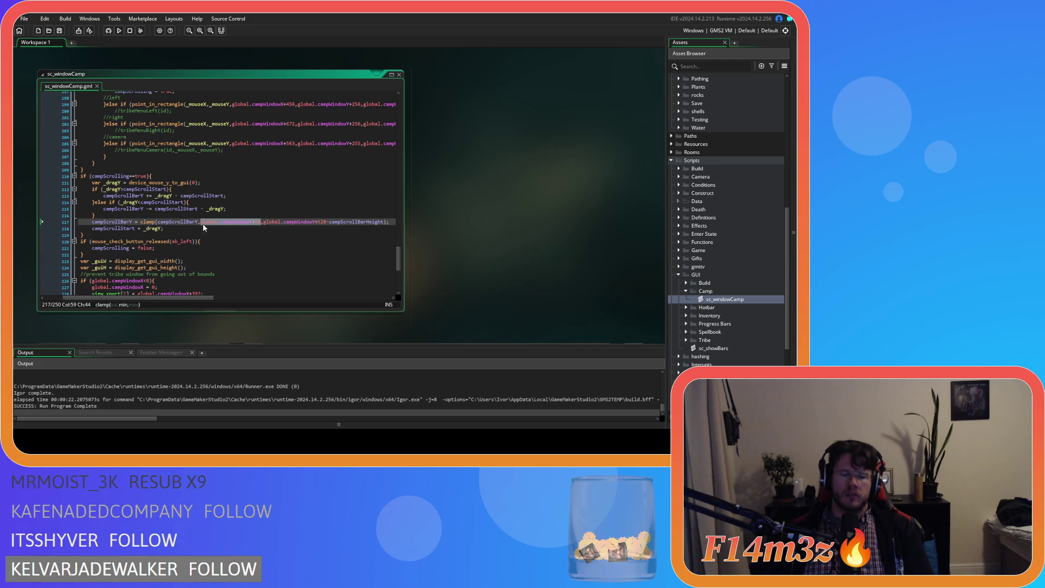
text(0)
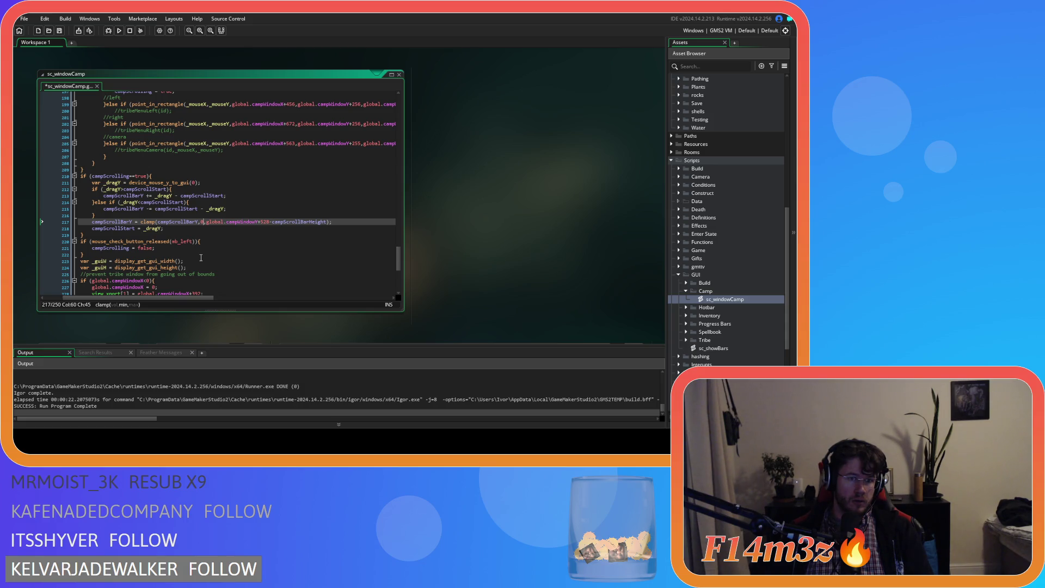
drag(261, 223, 226, 222)
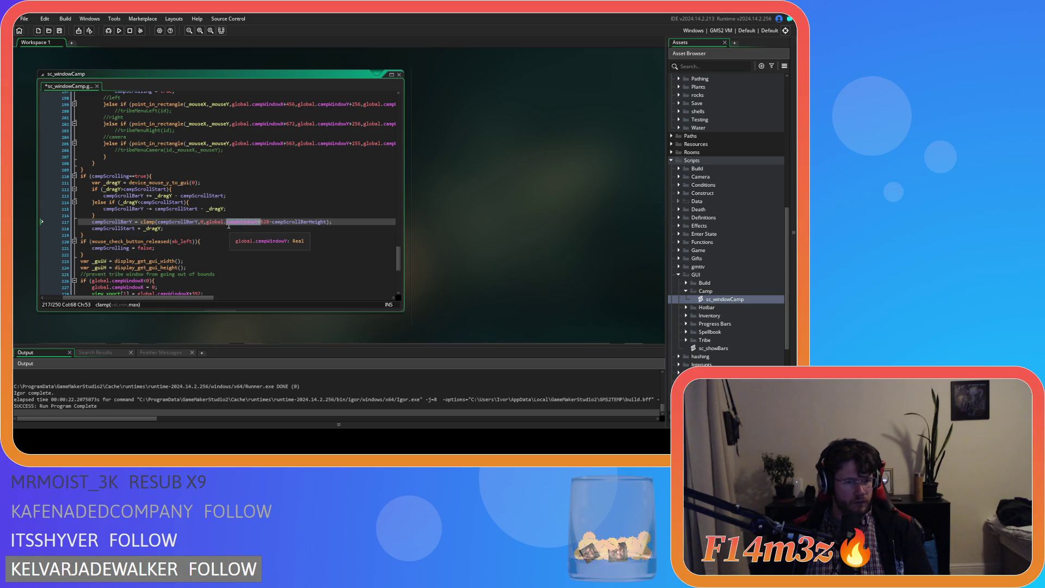
click(270, 222)
drag(270, 222, 255, 222)
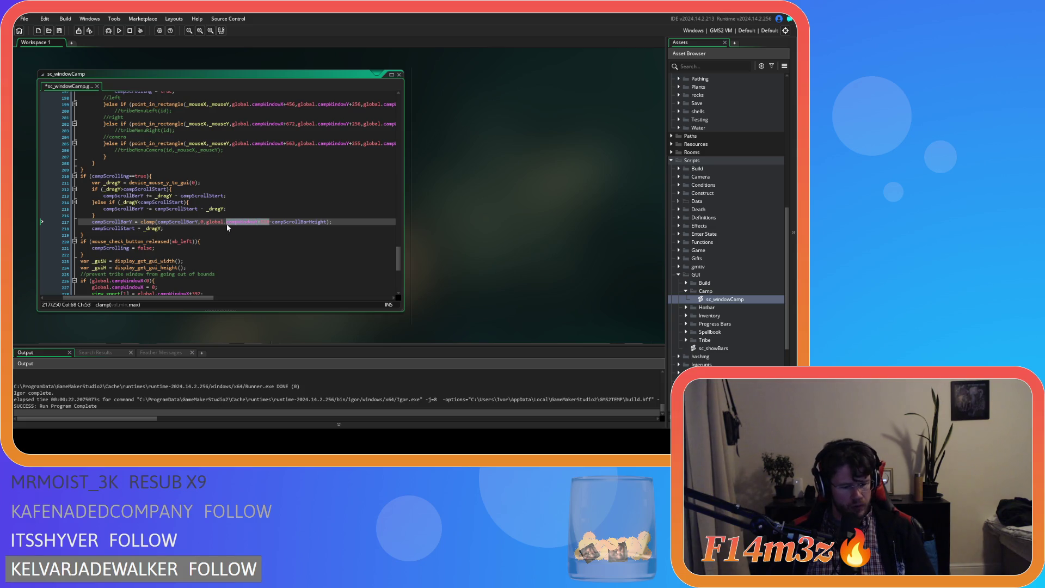
text(464)
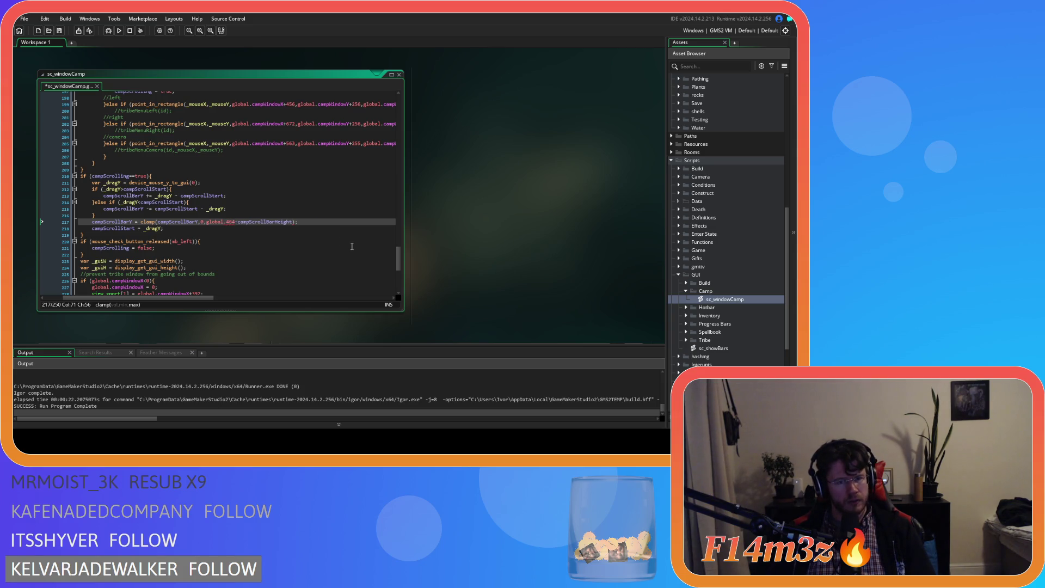
Step: Delete the leftover 'global.' before 464, save the script, and rebuild the game with F5
drag(397, 263, 411, 128)
click(187, 161)
drag(399, 130, 401, 274)
click(227, 165)
key(BackSpace)
key(BackSpace)
key(BackSpace)
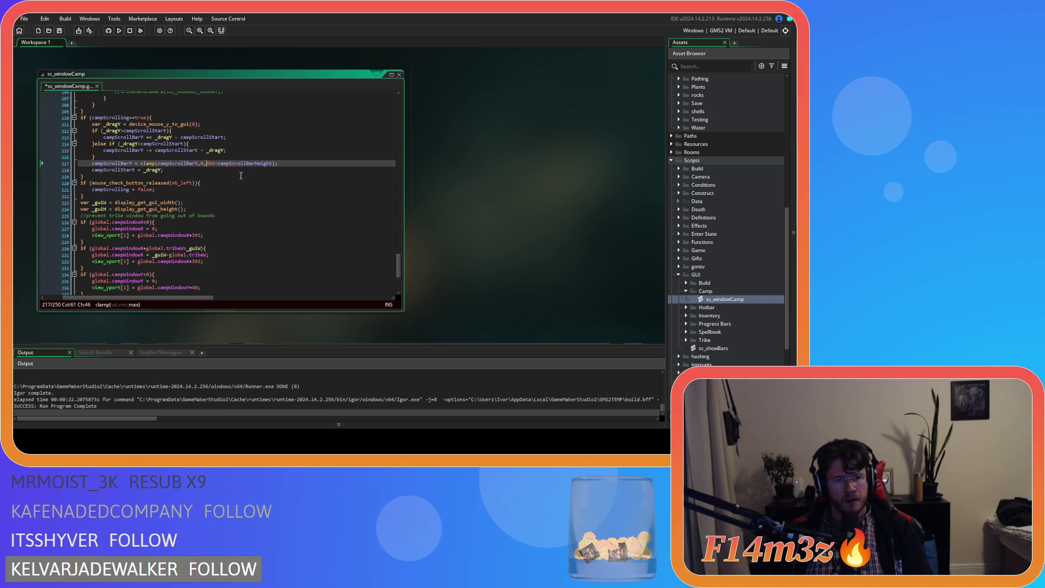
click(318, 164)
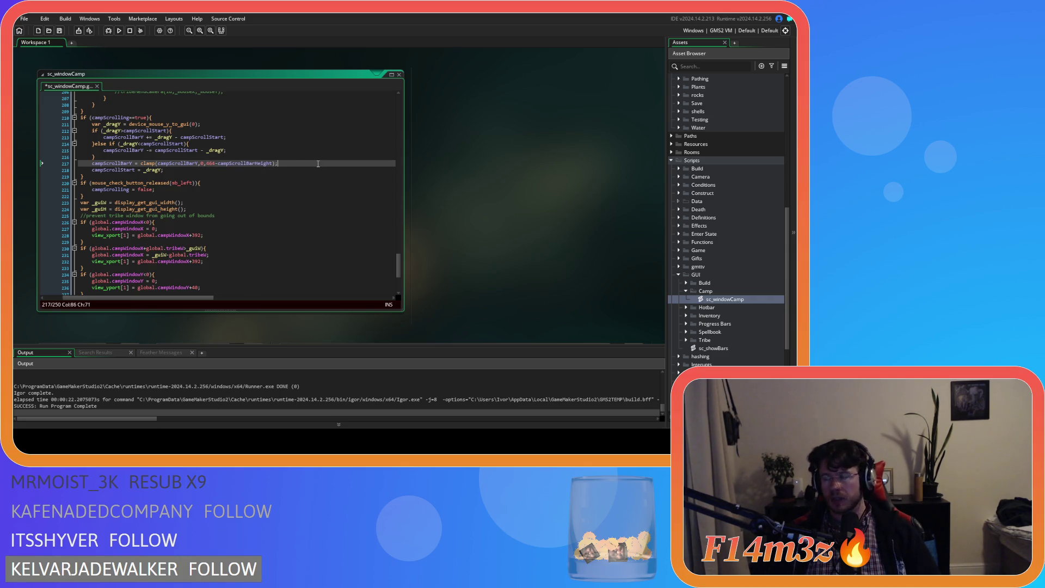
key(ctrl+s)
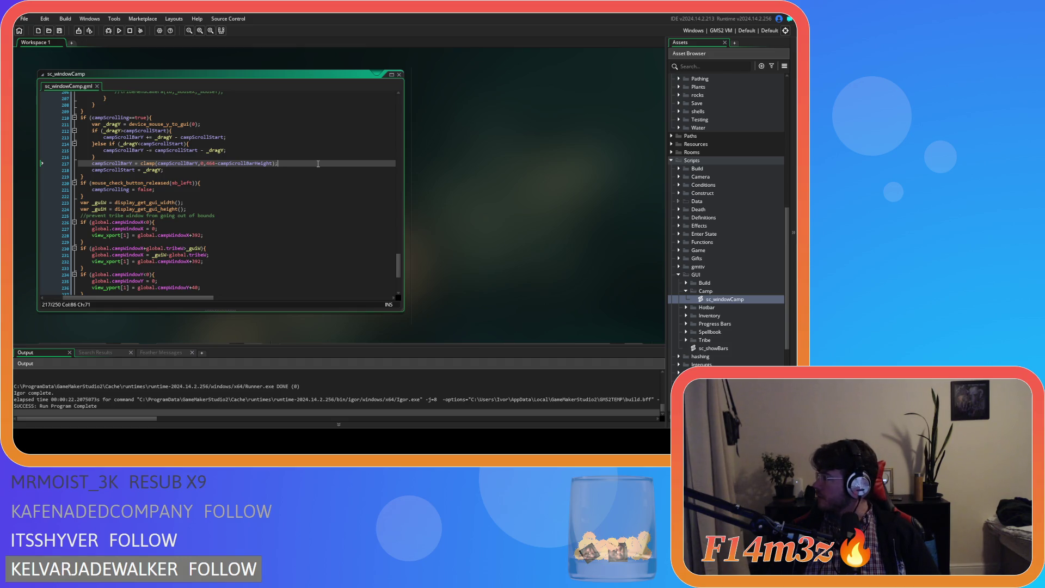
key(F5)
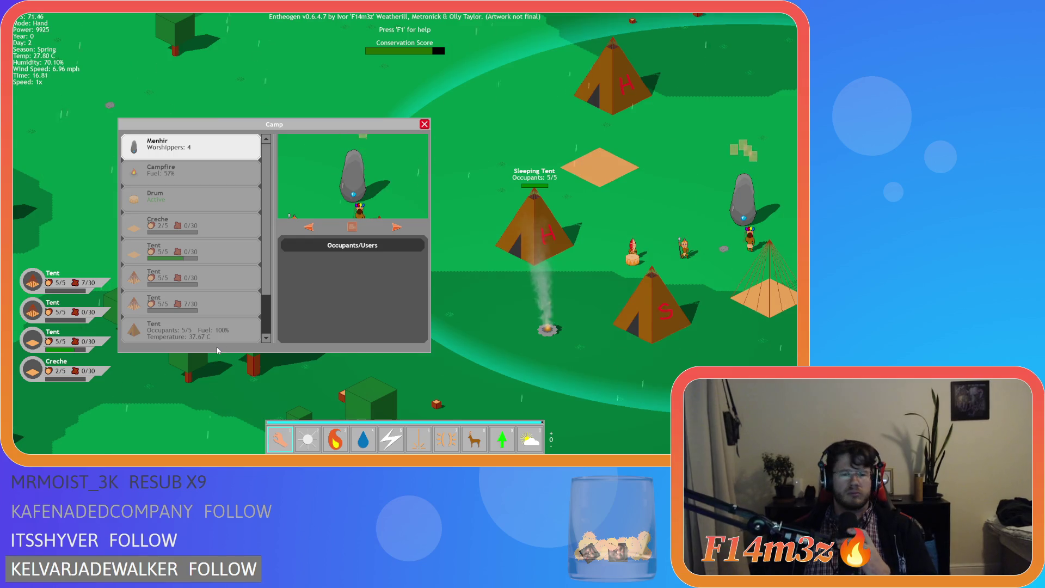
Step: Quit the test run with Escape and Y, then return to the line after the clamp call
key(Escape)
key(Escape)
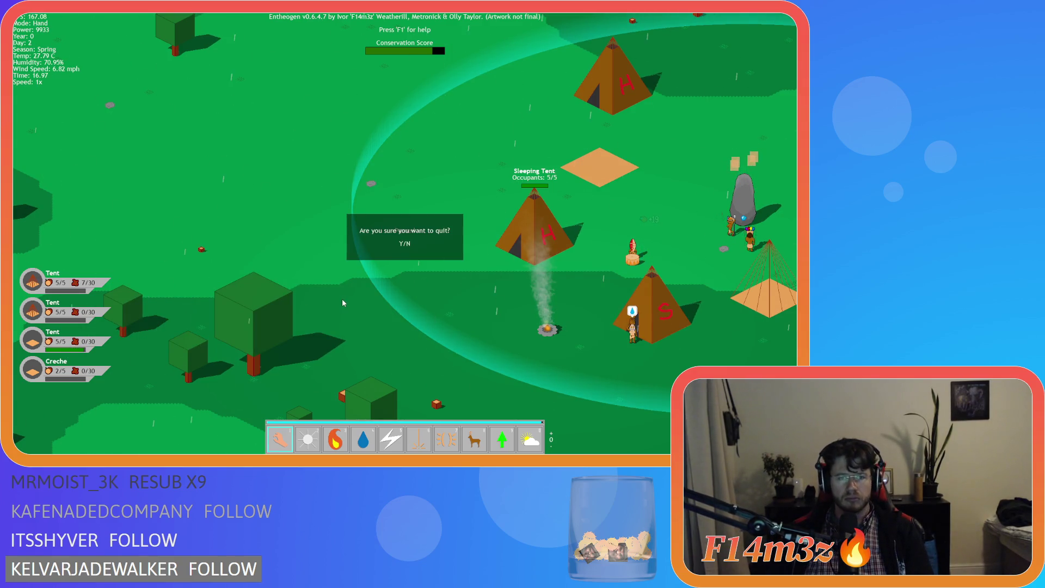
key(y)
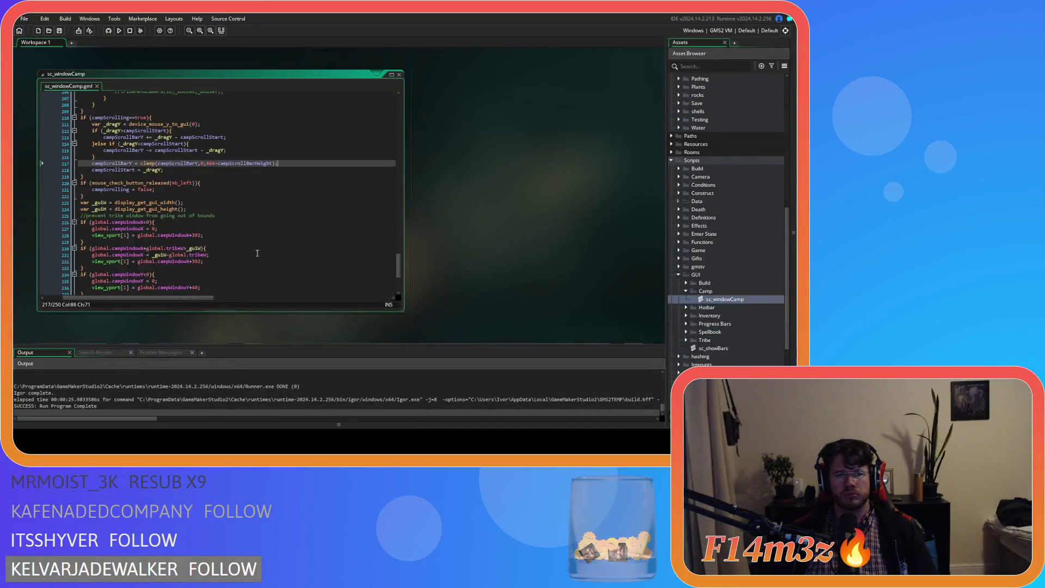
click(289, 170)
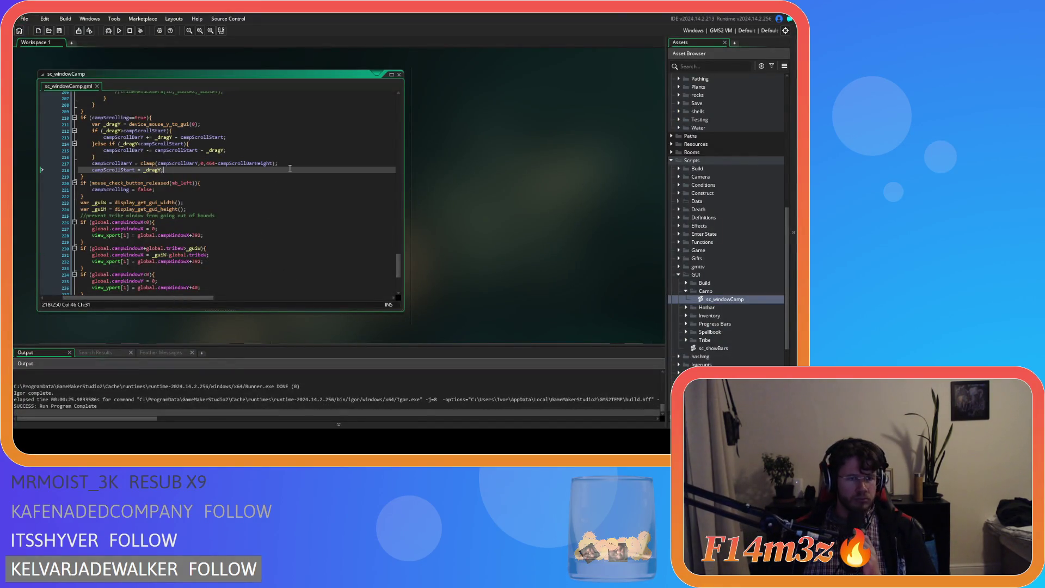
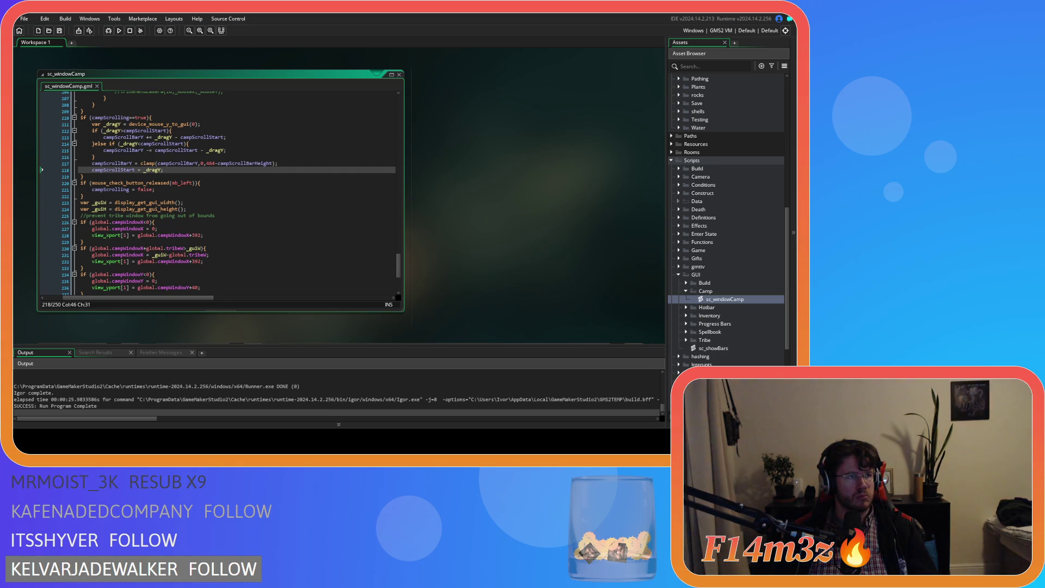
Step: Build and run the game to test the scroll bar, then quit back to the script
click(224, 163)
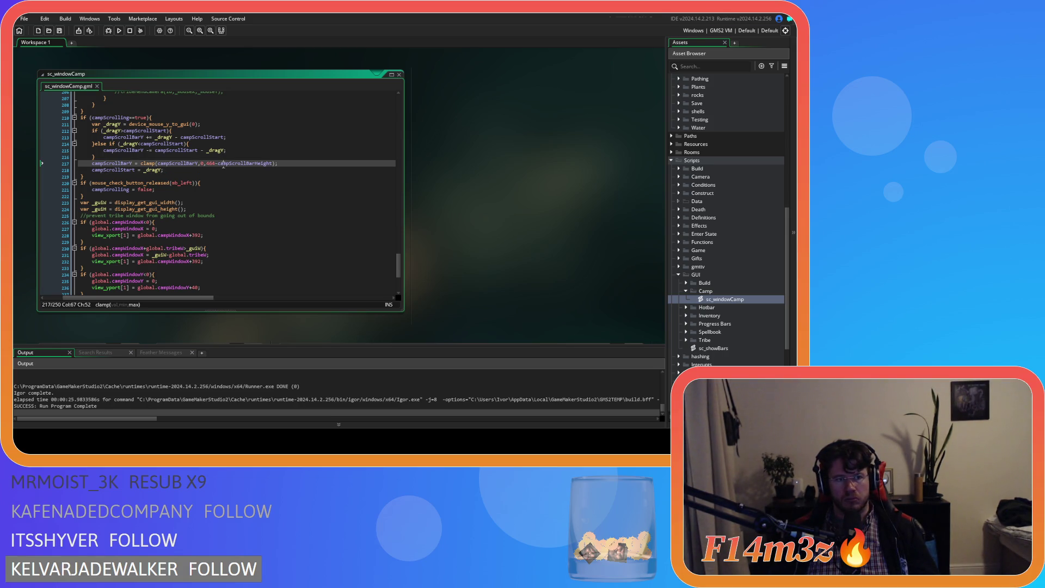
scroll(191, 197, left, 2)
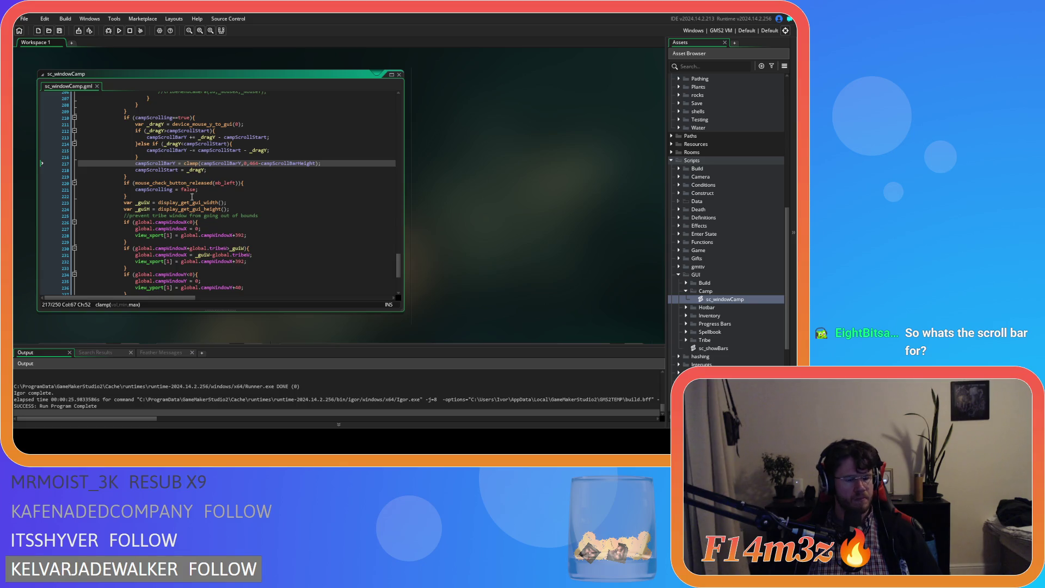
key(F5)
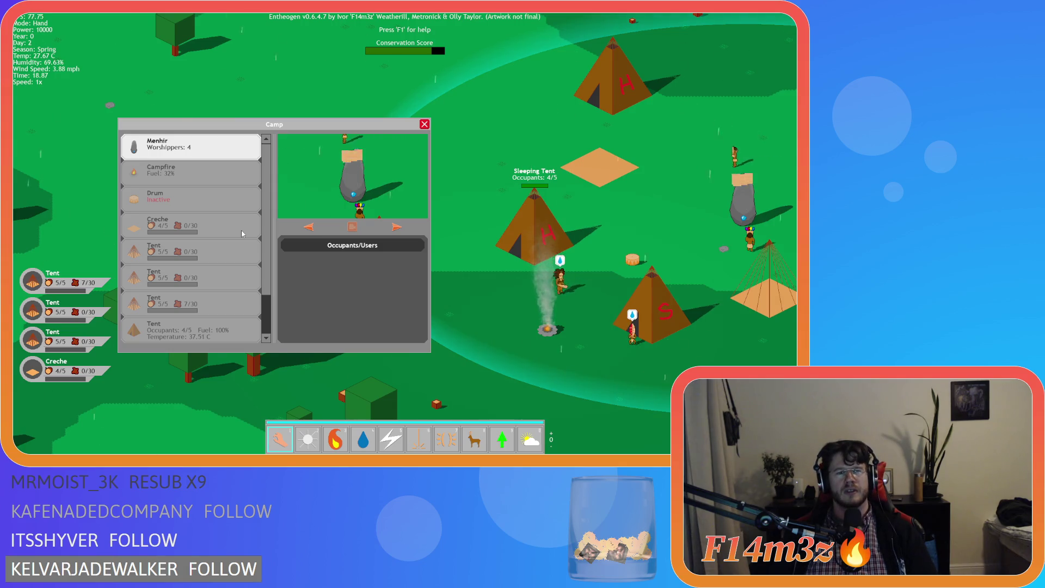
key(Escape)
key(Escape)
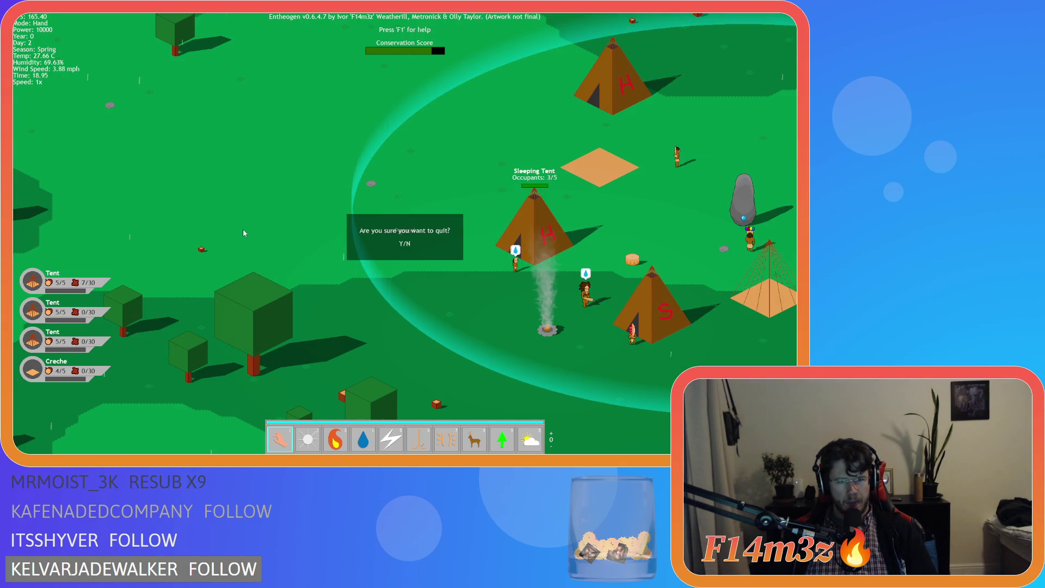
key(Return)
key(Escape)
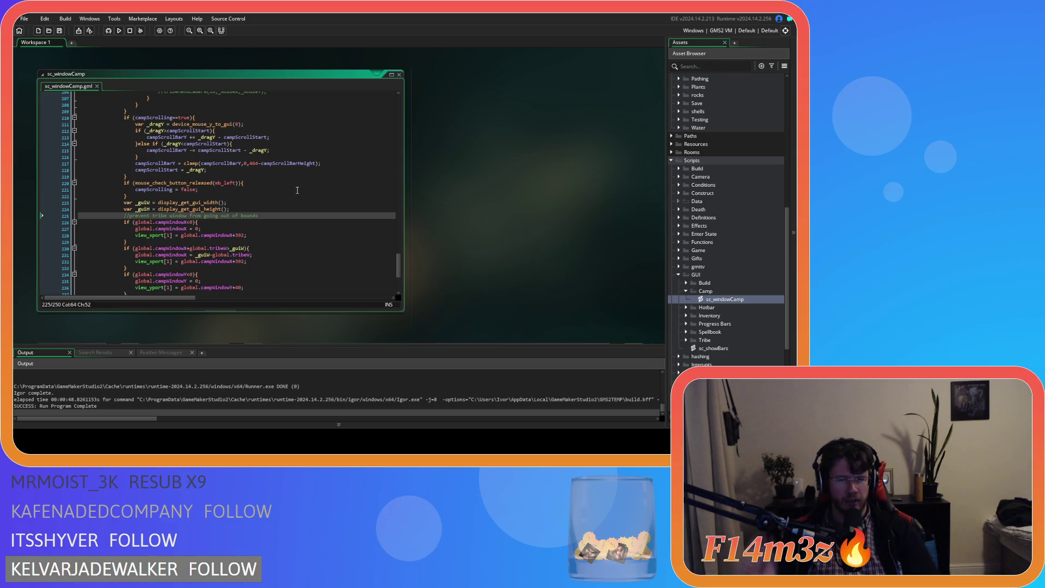
Step: Add a new line after line 218: var _ratio = (464-campScrollBarHeight)
drag(316, 163, 250, 167)
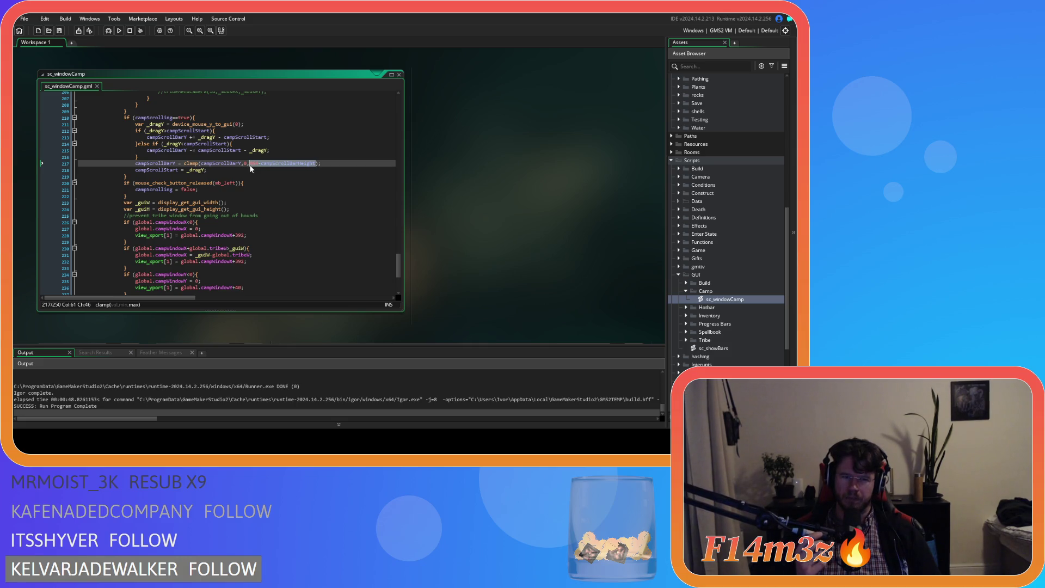
scroll(316, 182, up, 2)
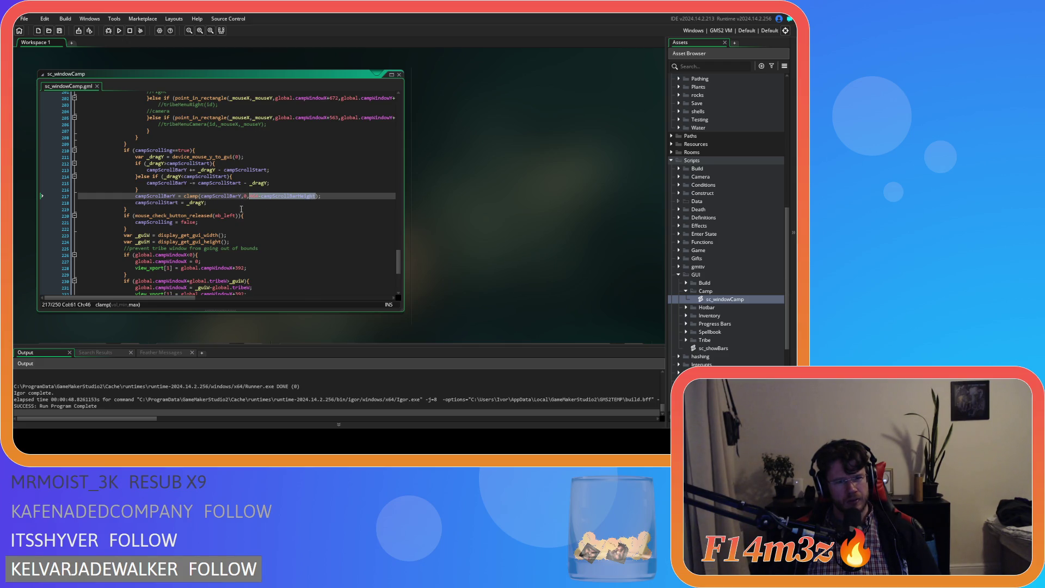
text(404-)
click(218, 205)
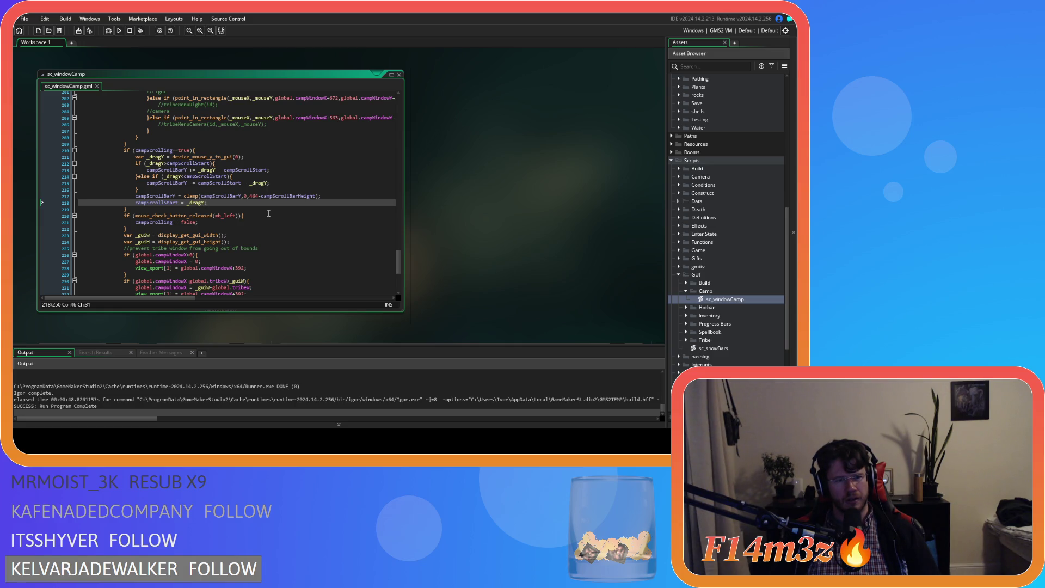
key(Return)
text(v)
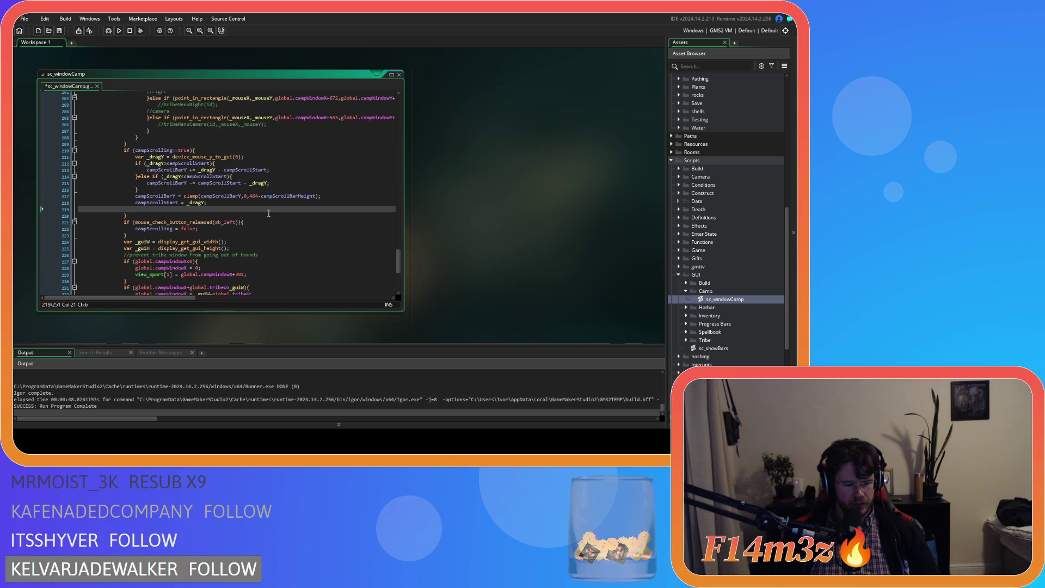
text(ar _ra)
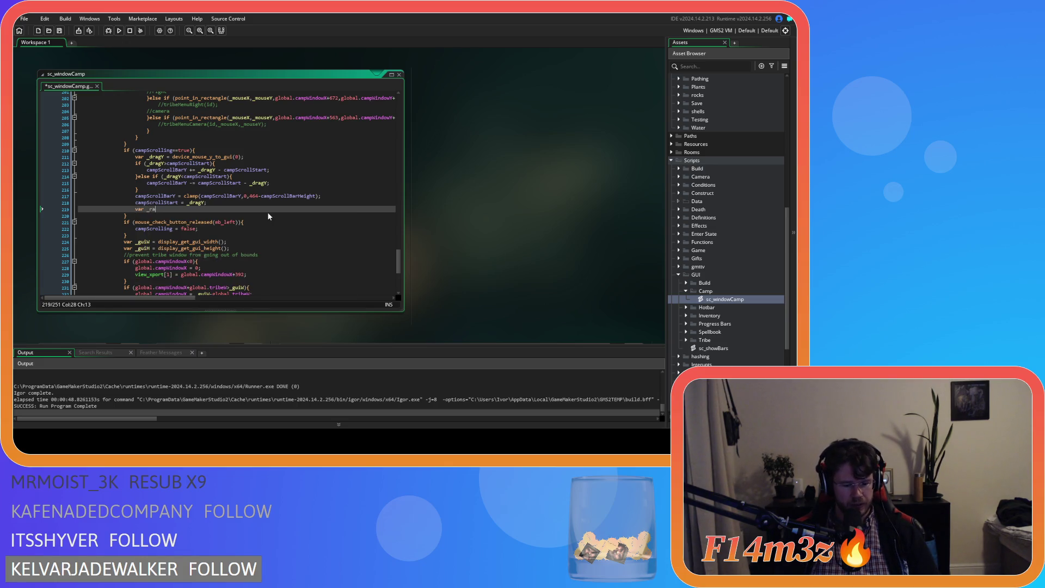
text(tio = 464-campScrollBarHeight)
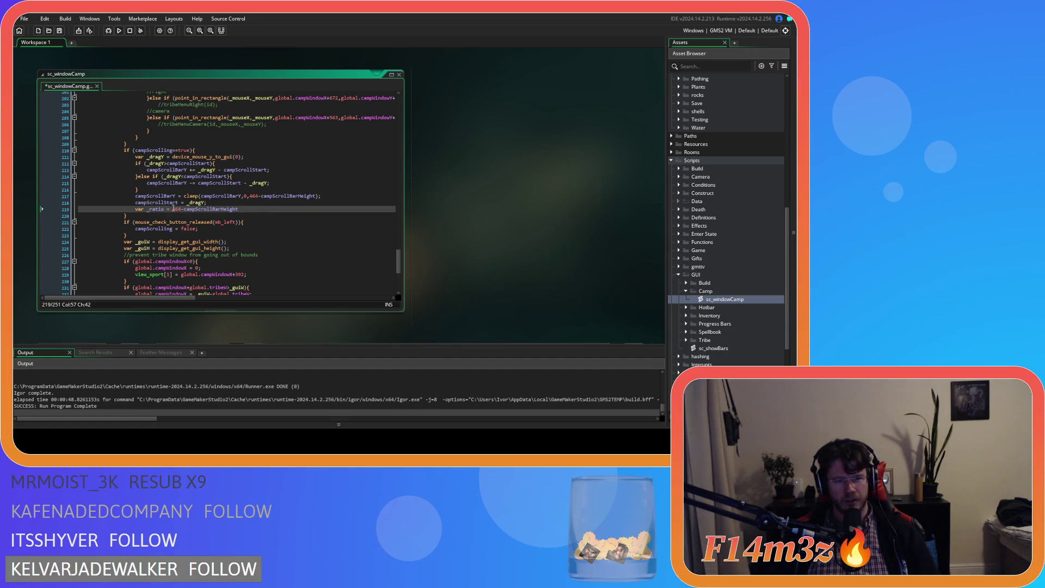
click(173, 209)
text(()
key(End)
text())
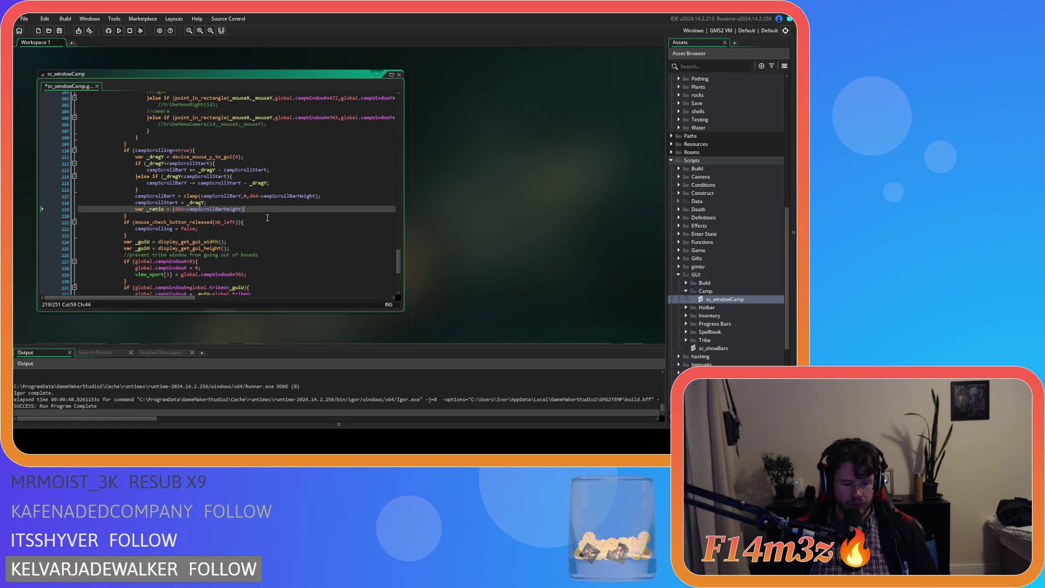
Step: Append /464 to the _ratio line and highlight where campScrollBarY is used
click(179, 209)
double_click(181, 209)
click(259, 209)
text(464)
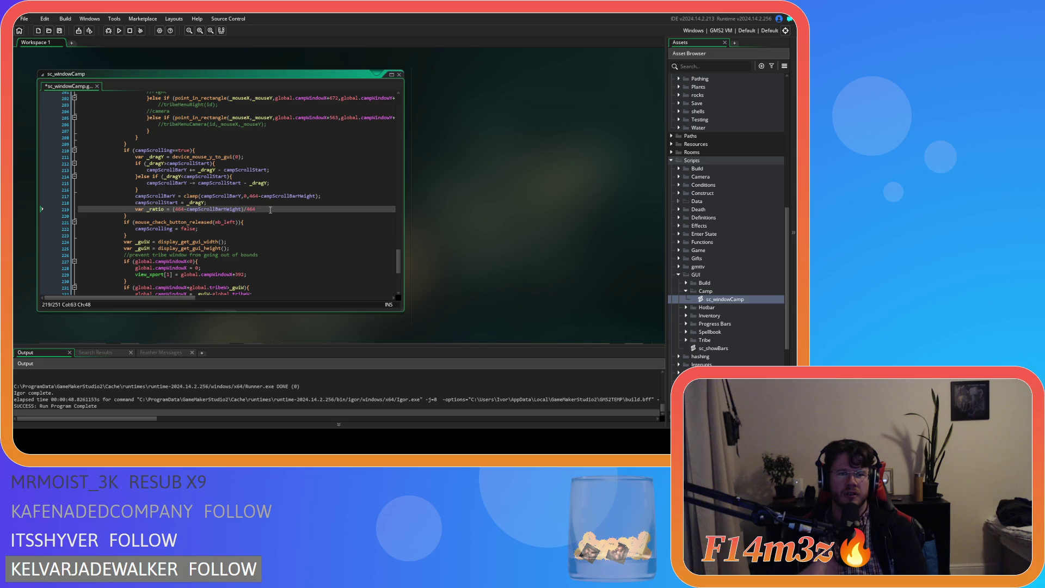
double_click(225, 196)
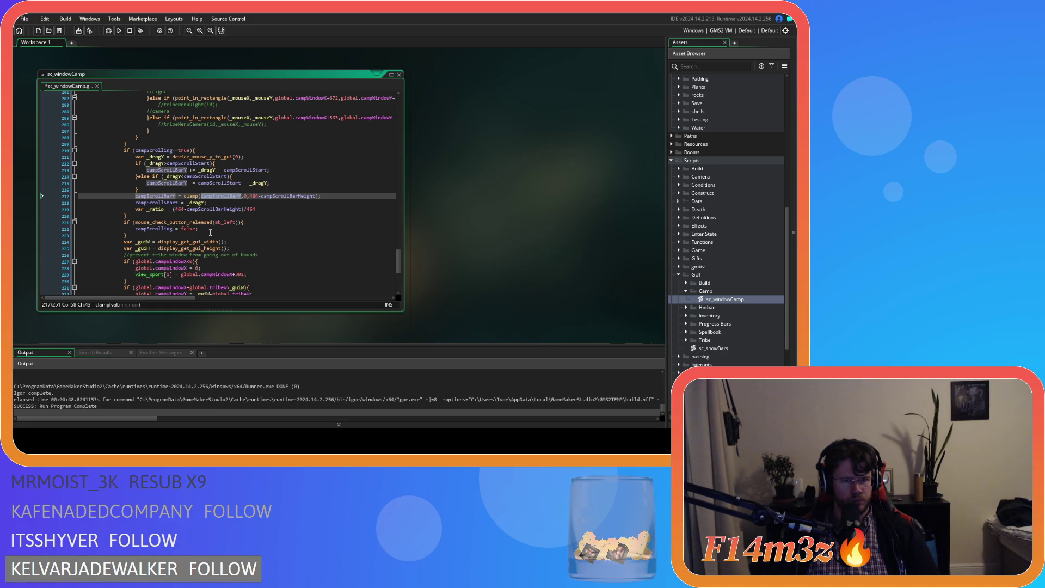
click(178, 208)
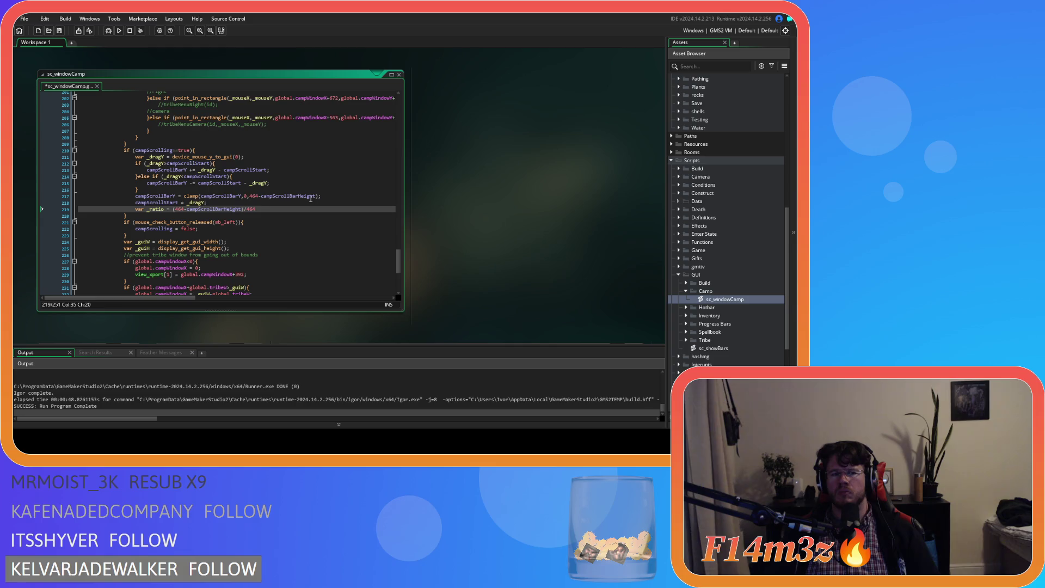
click(303, 207)
Step: End the _ratio line with a semicolon and place the caret after campScrollBarHeight
text(;)
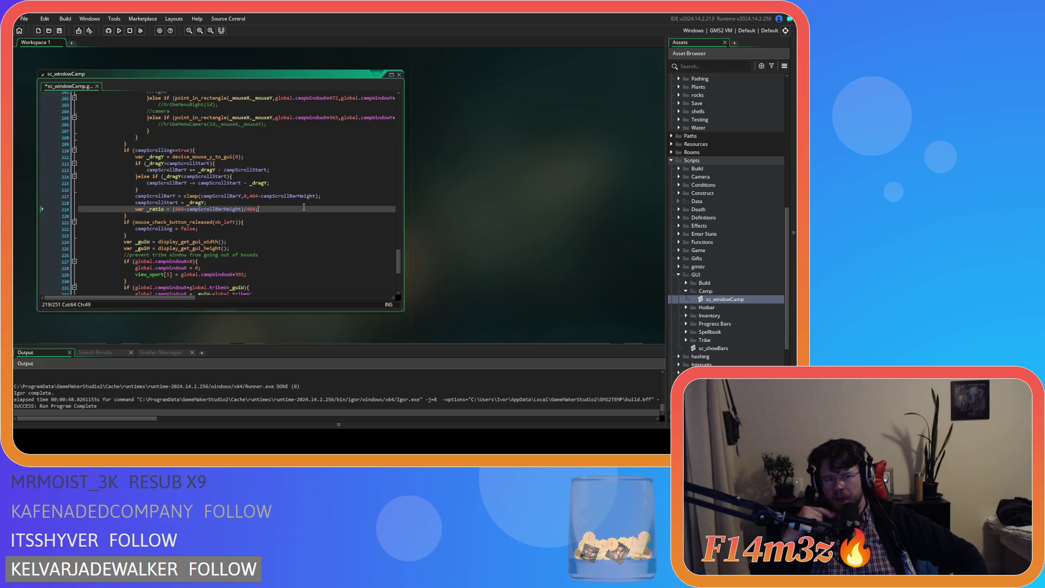
click(243, 209)
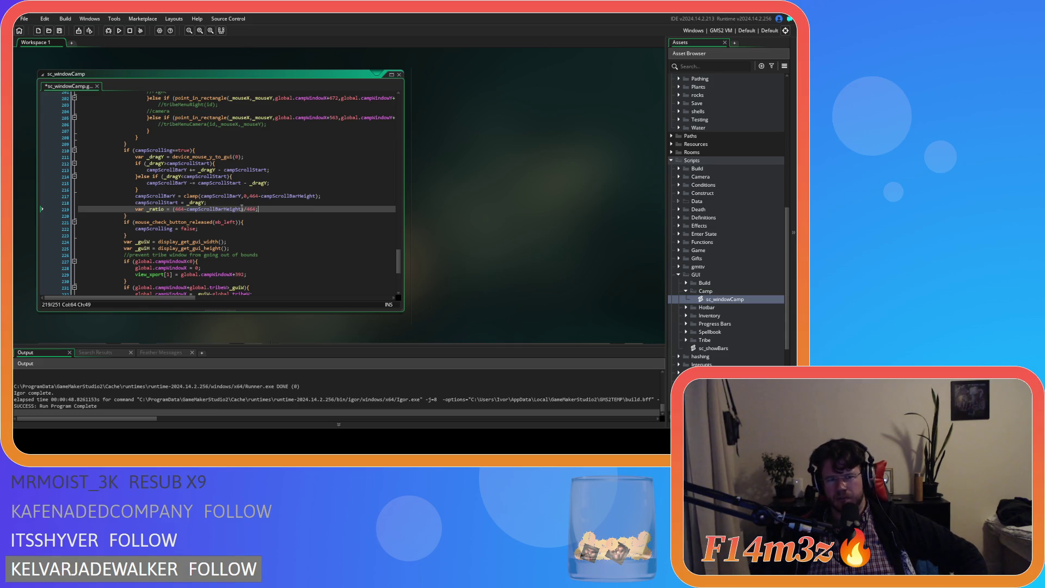
Step: Add +campScrollBarY to the _ratio numerator: (464-campScrollBarHeight+campScrollBarY)/464
text(+)
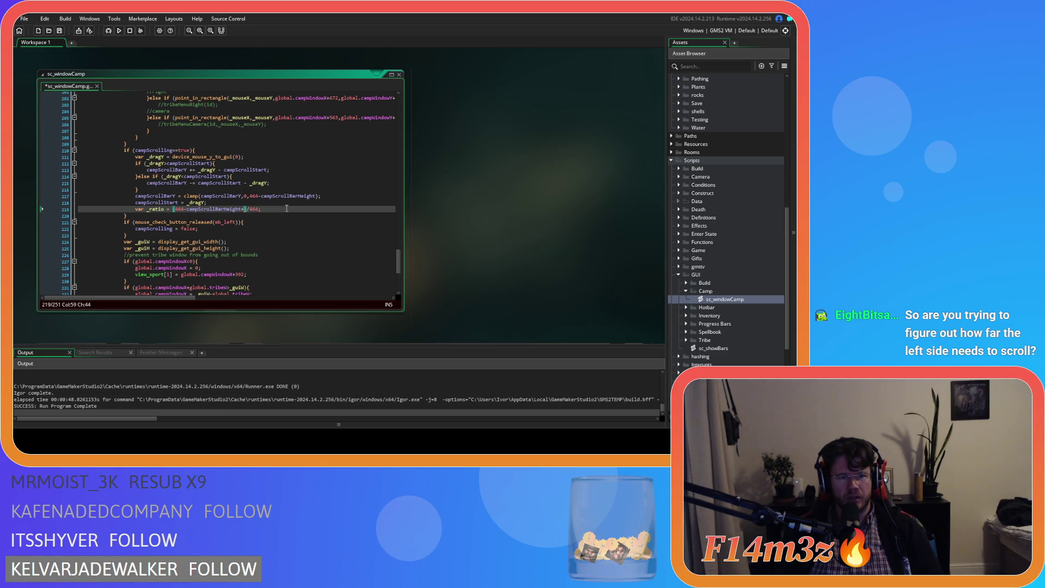
text(cam)
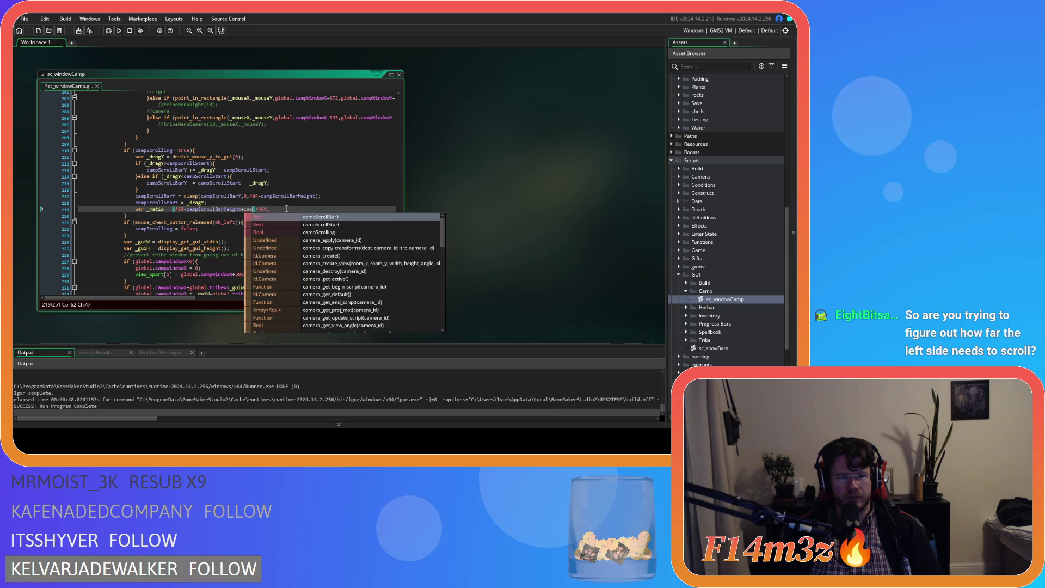
text(pScroll)
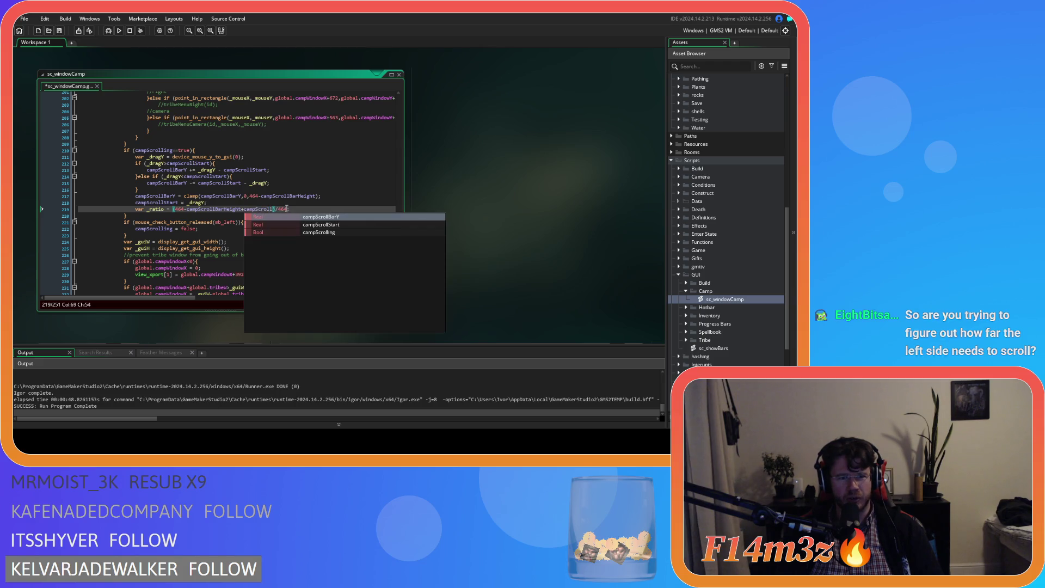
key(Return)
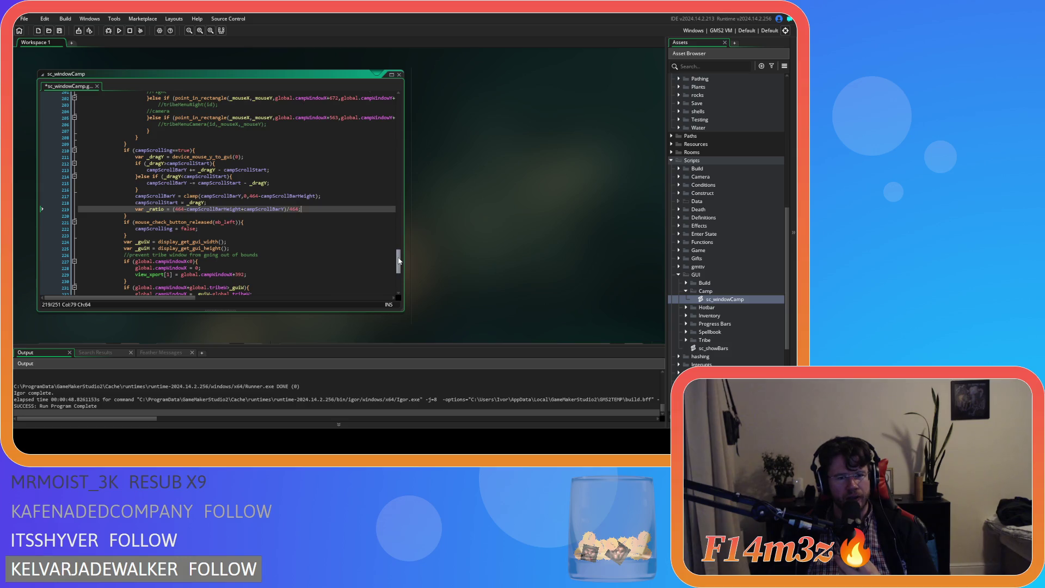
drag(399, 262, 399, 263)
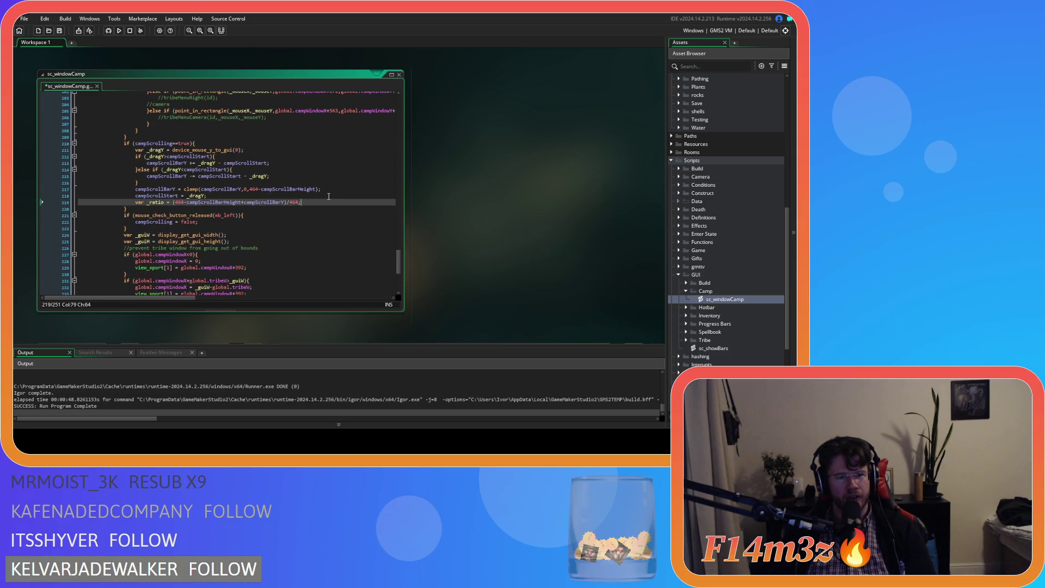
Step: Add var _amount = (array_length(global.camp)-8)*64 and start a campScroll line beneath it
key(Return)
text(var _amount =)
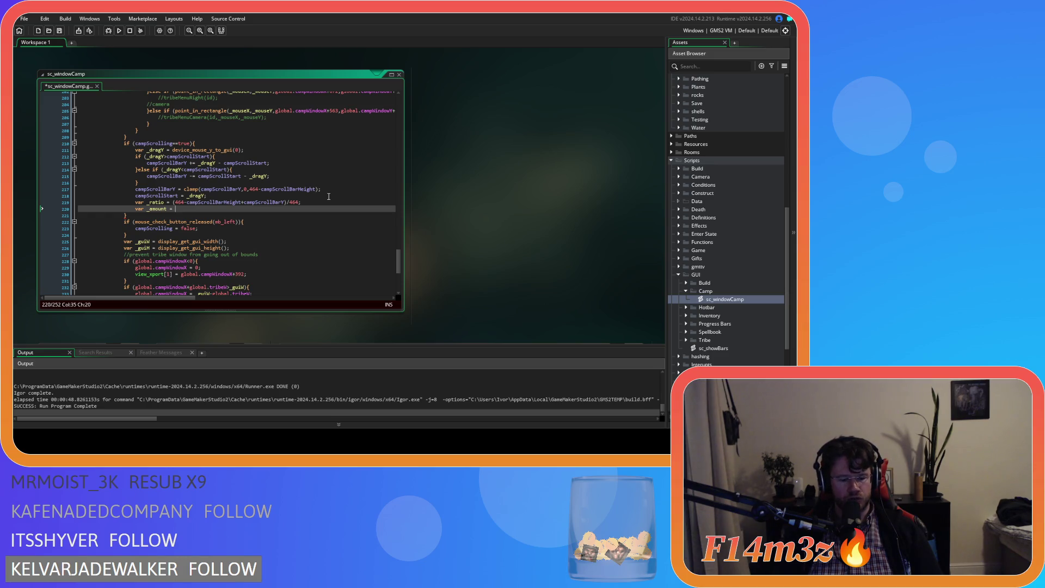
text((array_length(global.camp)-8)*64;)
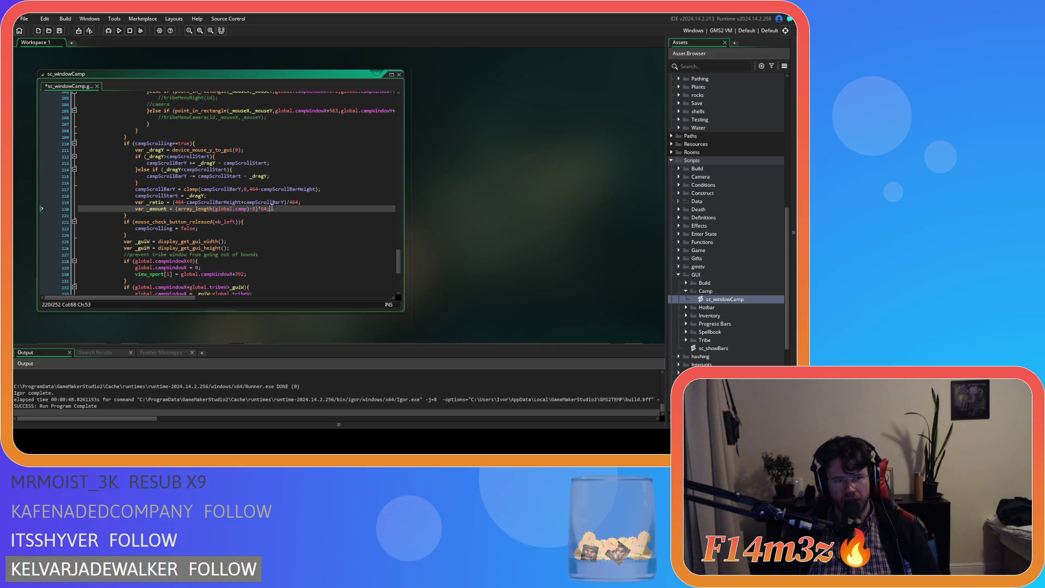
key(Return)
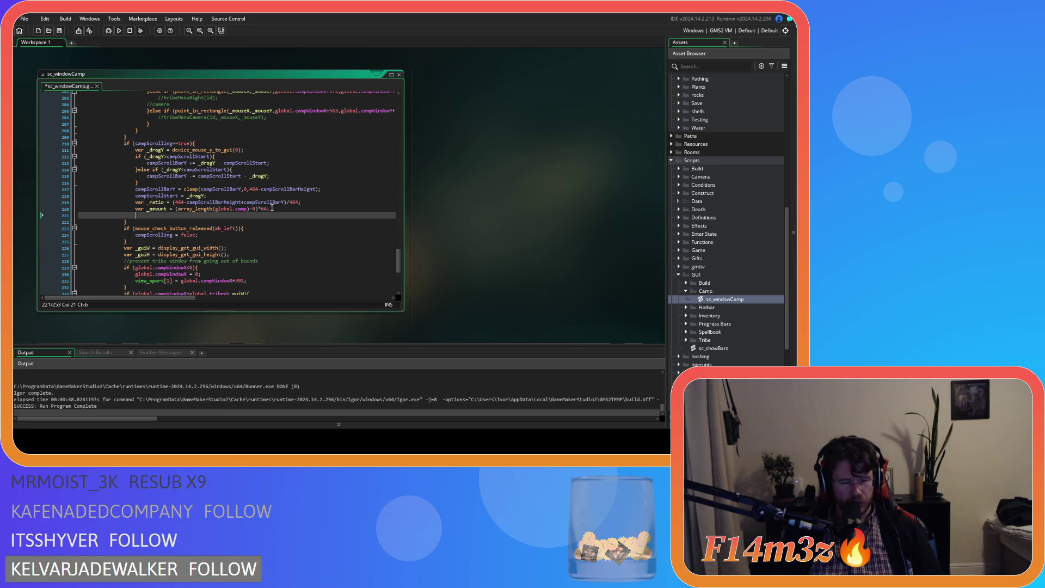
text(cam)
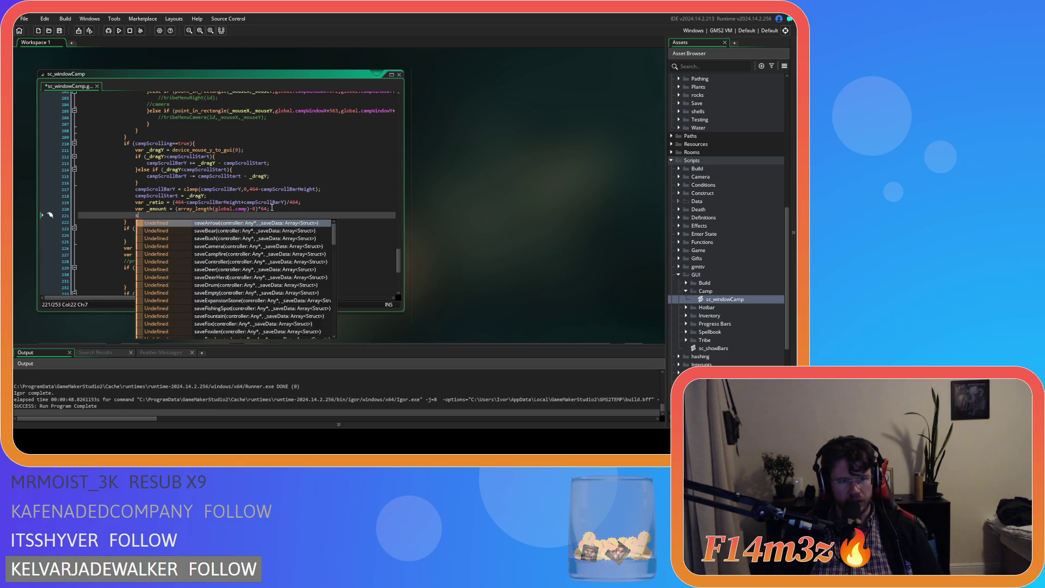
text(ps)
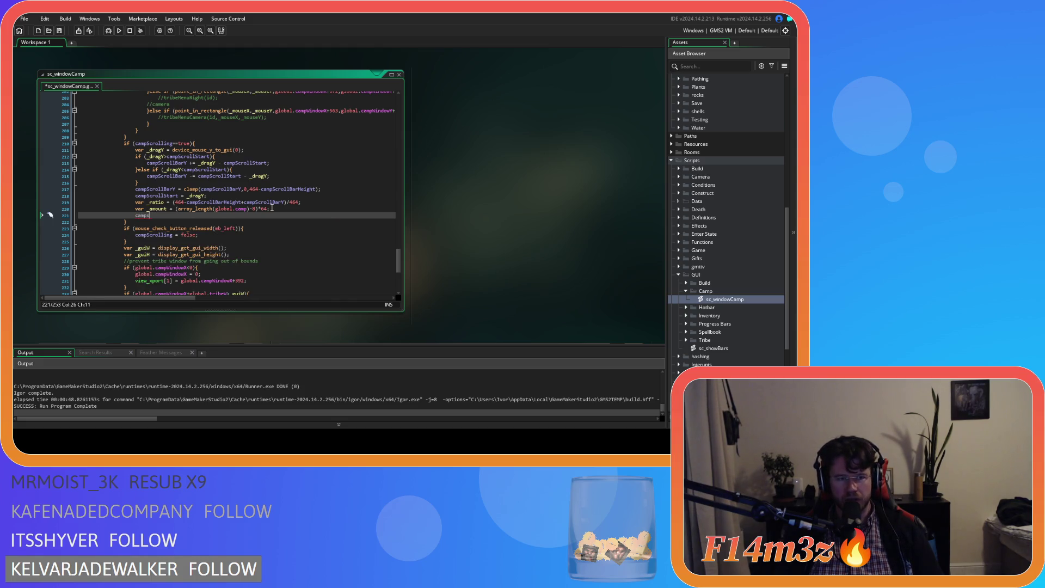
text(croll)
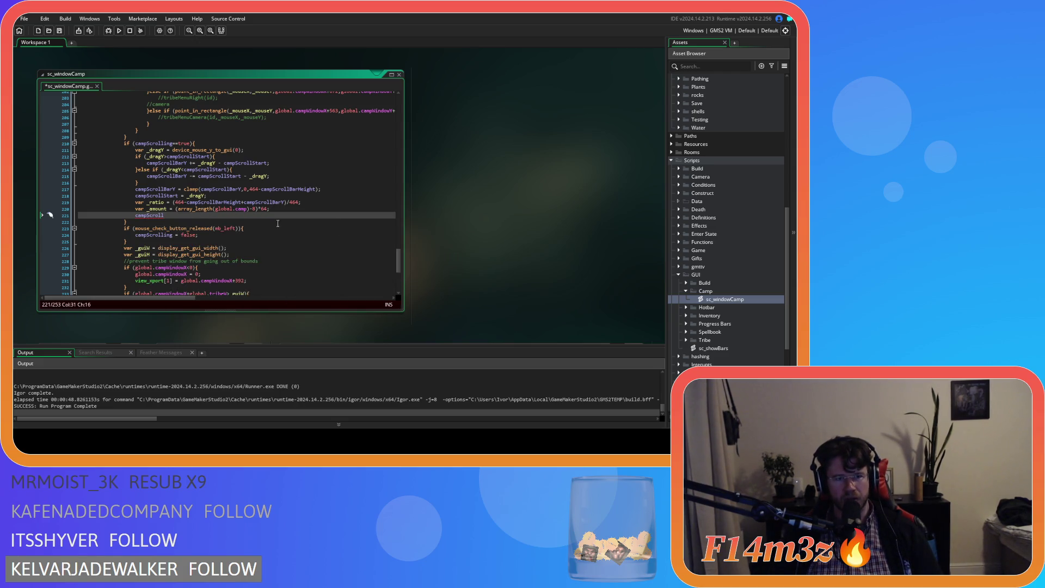
drag(400, 256, 392, 117)
drag(174, 298, 226, 301)
scroll(217, 282, down, 2)
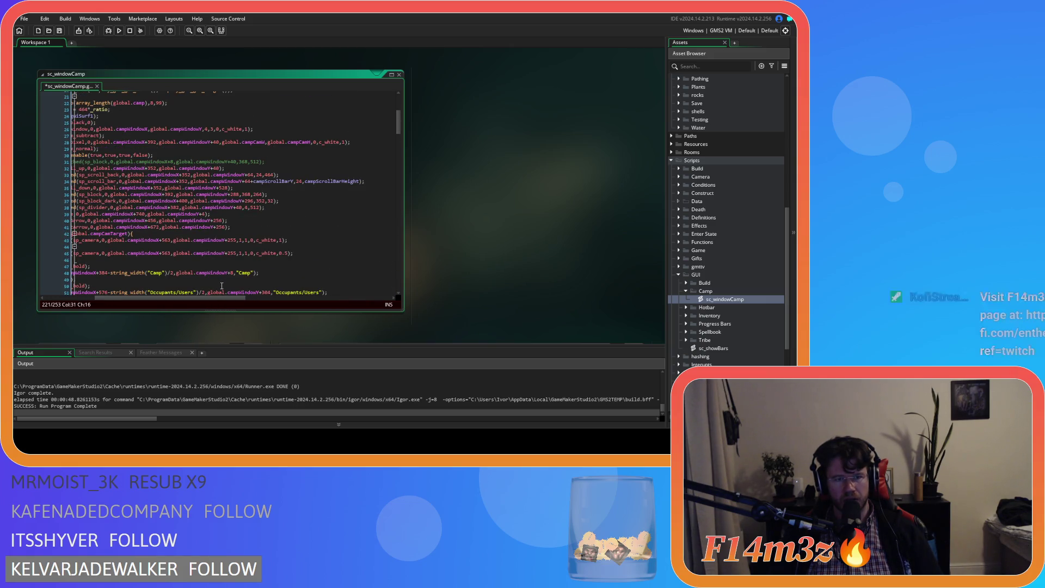
Step: Begin line 221 as campScroll = _amount
scroll(218, 286, down, 5)
drag(221, 299, 174, 300)
scroll(201, 268, down, 10)
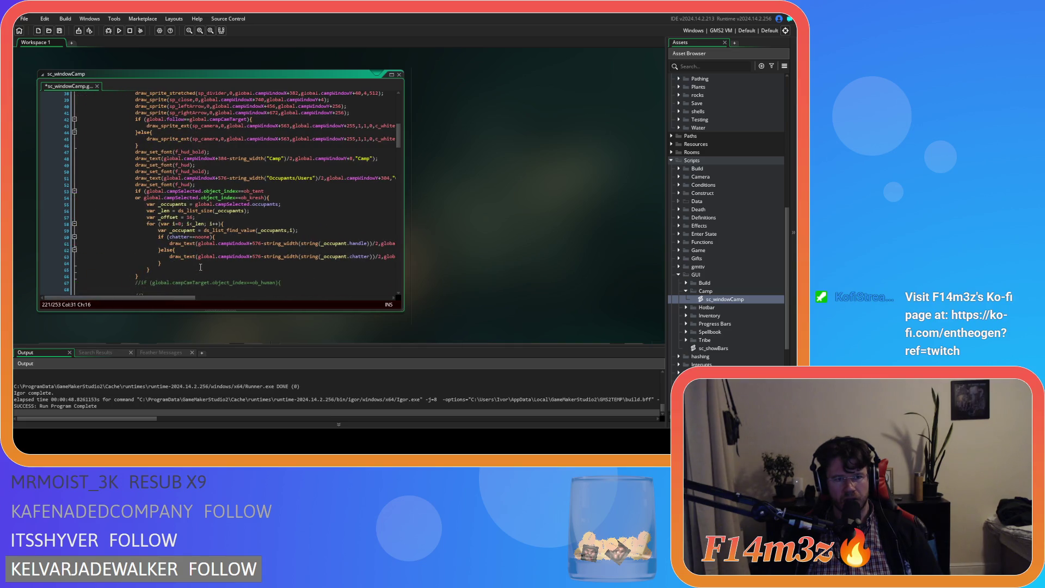
scroll(200, 268, down, 6)
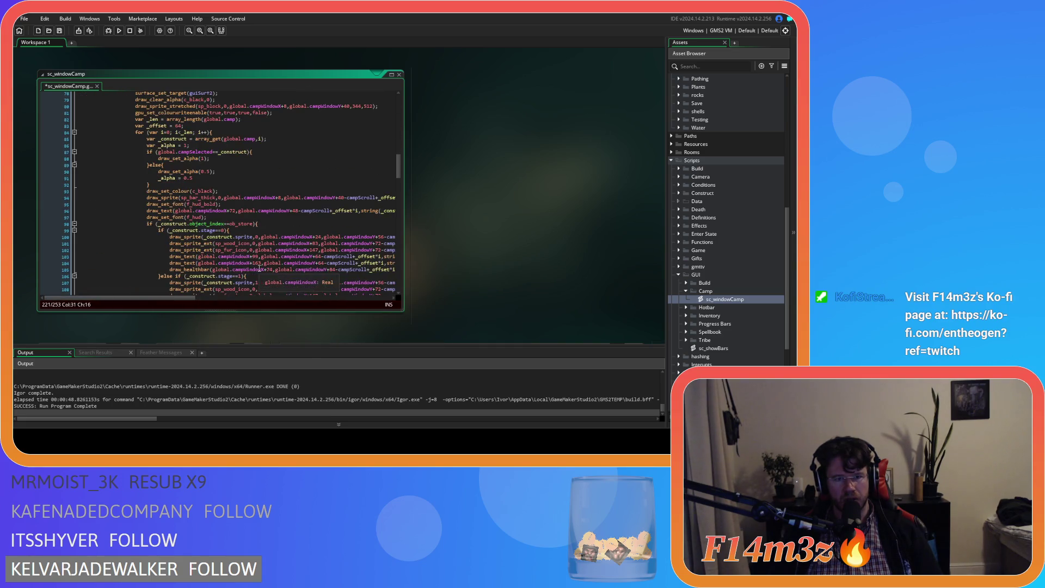
scroll(227, 263, down, 20)
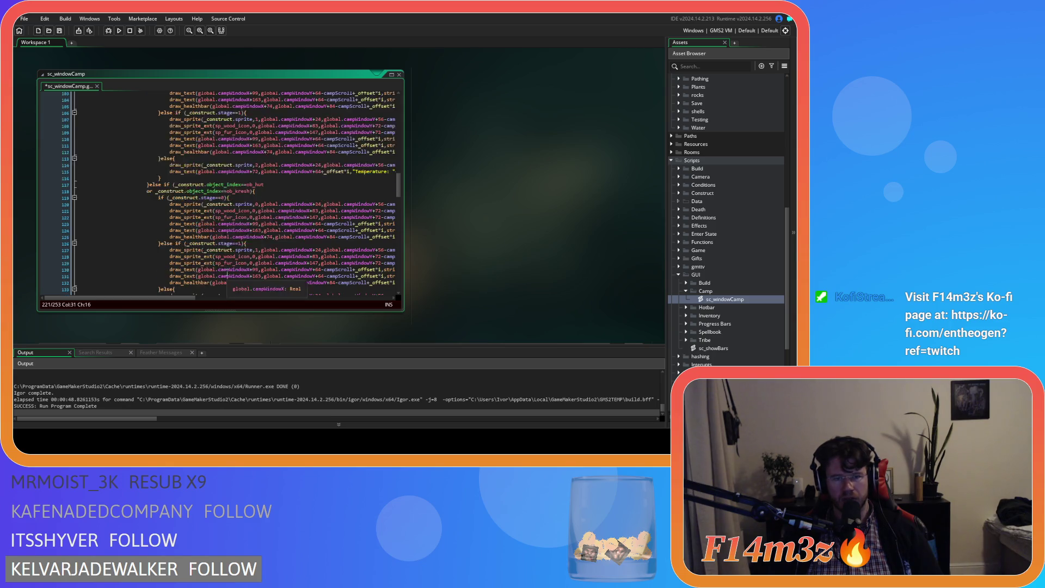
scroll(180, 199, up, 2)
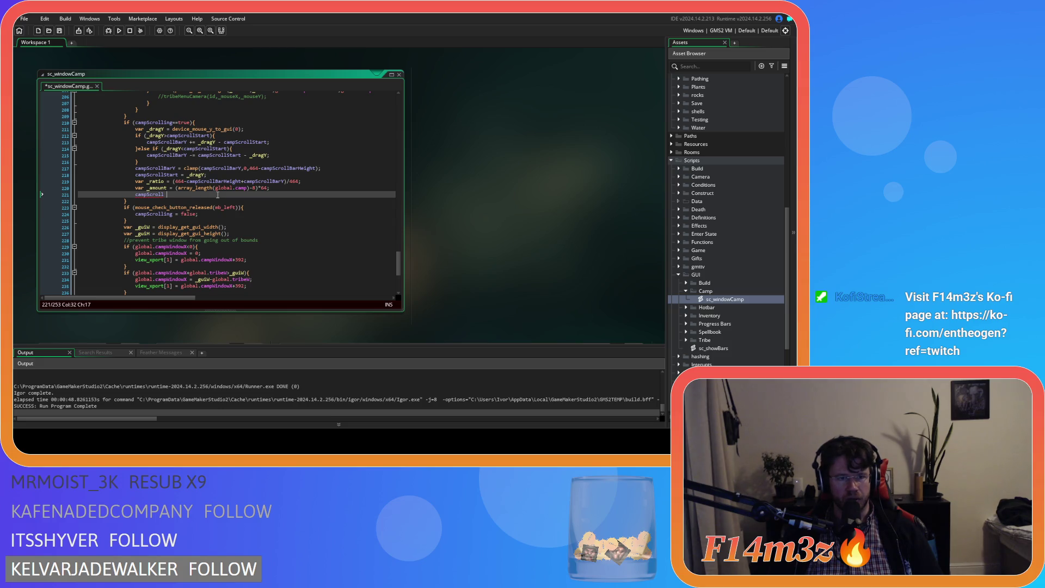
mouse_move(142, 195)
text(= )
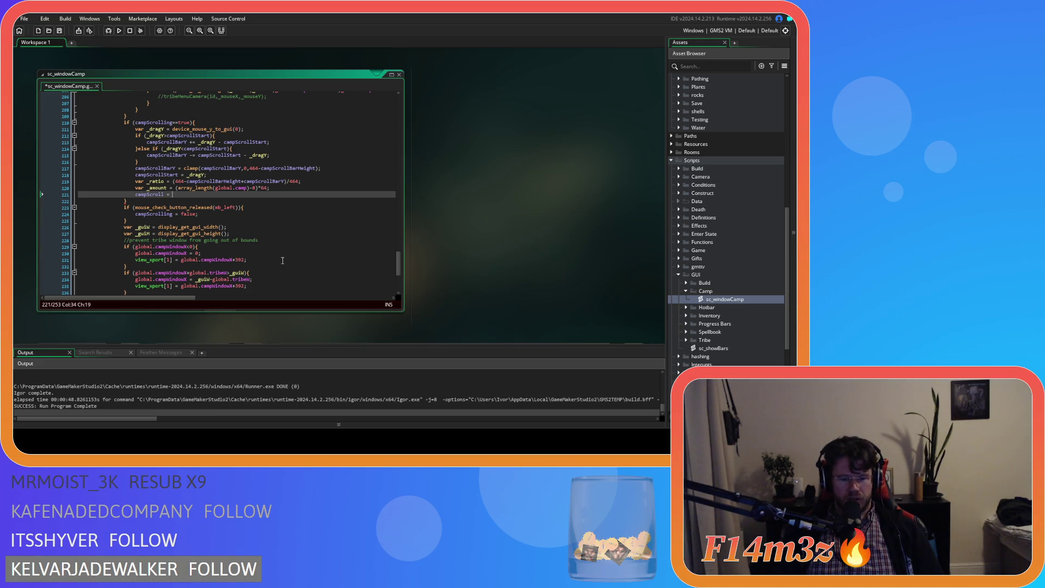
text(_am)
key(Return)
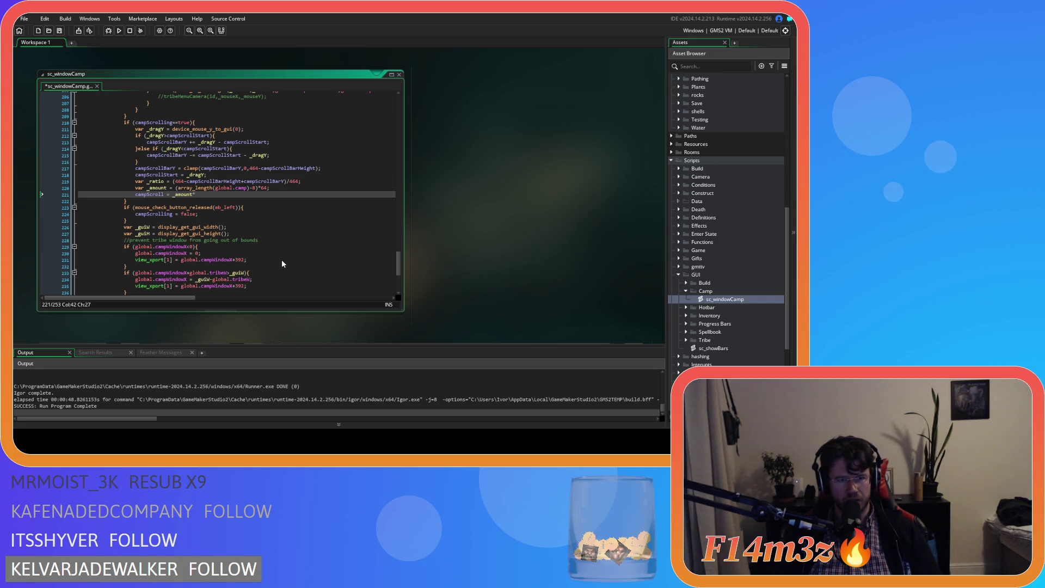
Step: Finish it with *_ratio, save sc_windowCamp, and build and run the game
text(_ratio;)
key(ctrl+s)
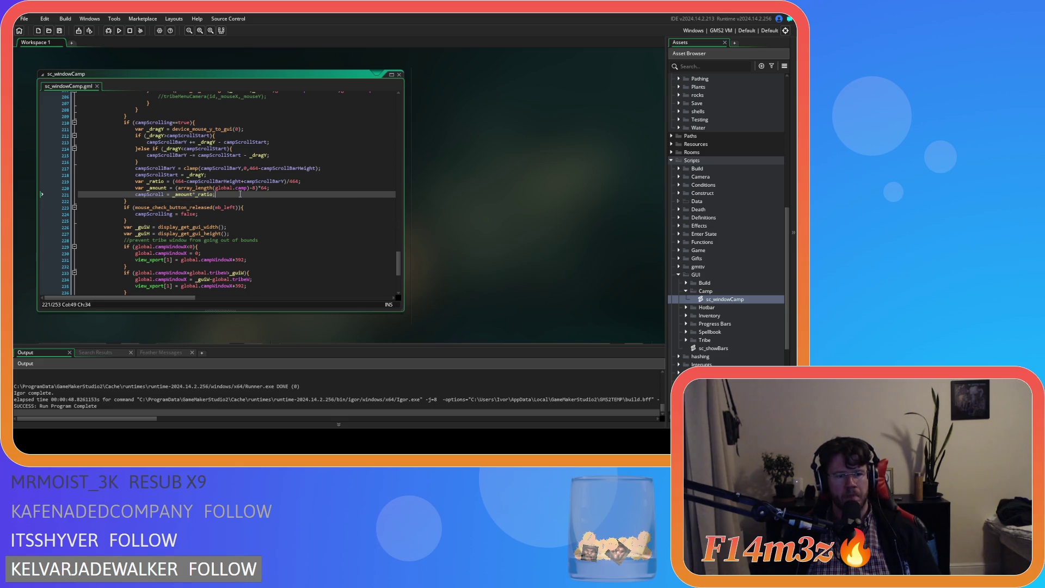
key(F5)
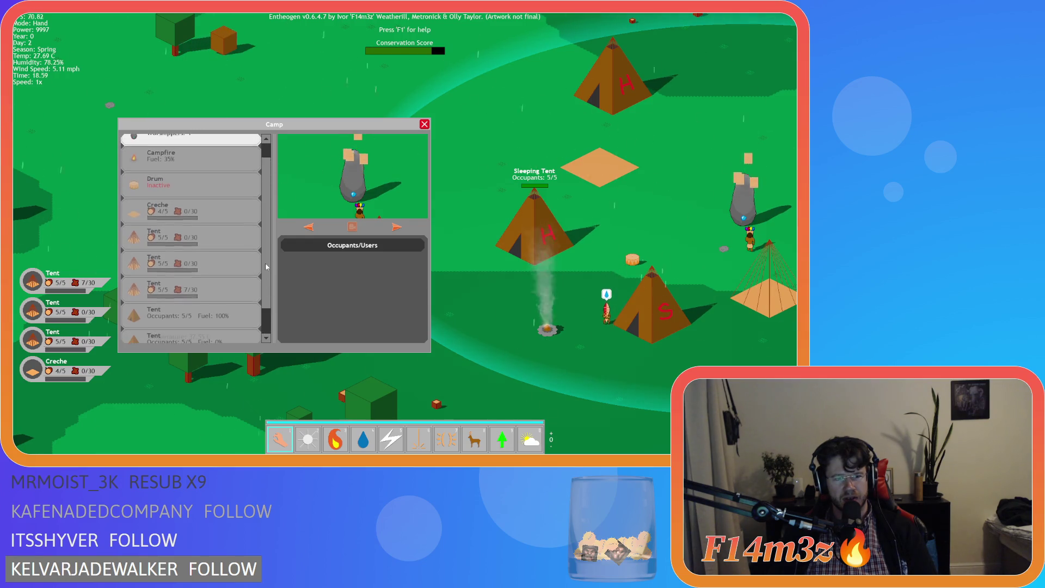
Step: Close the Camp window and ask to quit the running game
key(Escape)
key(Escape)
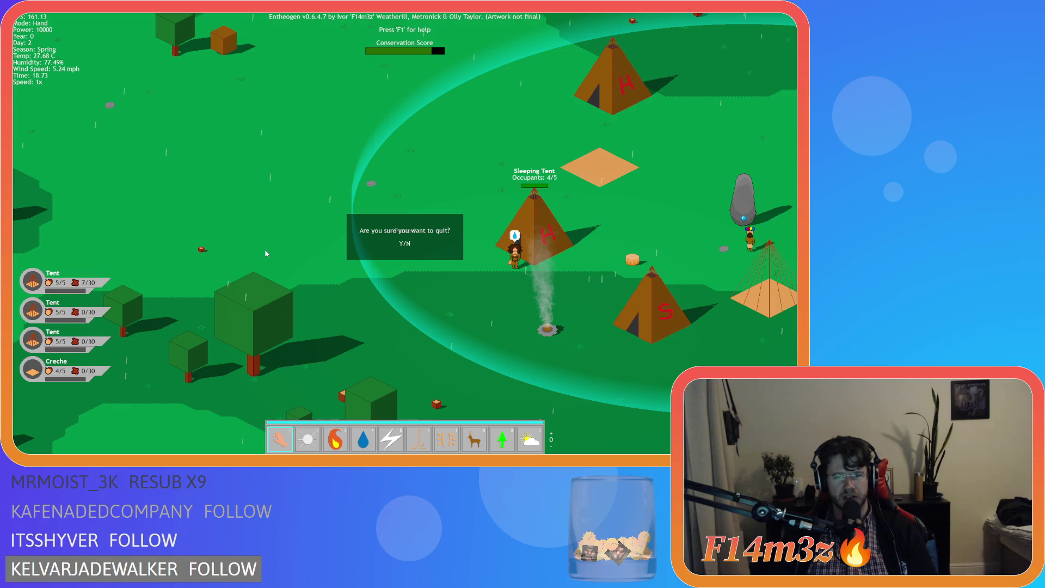
Step: Quit the game and select the campScroll name on line 135
key(y)
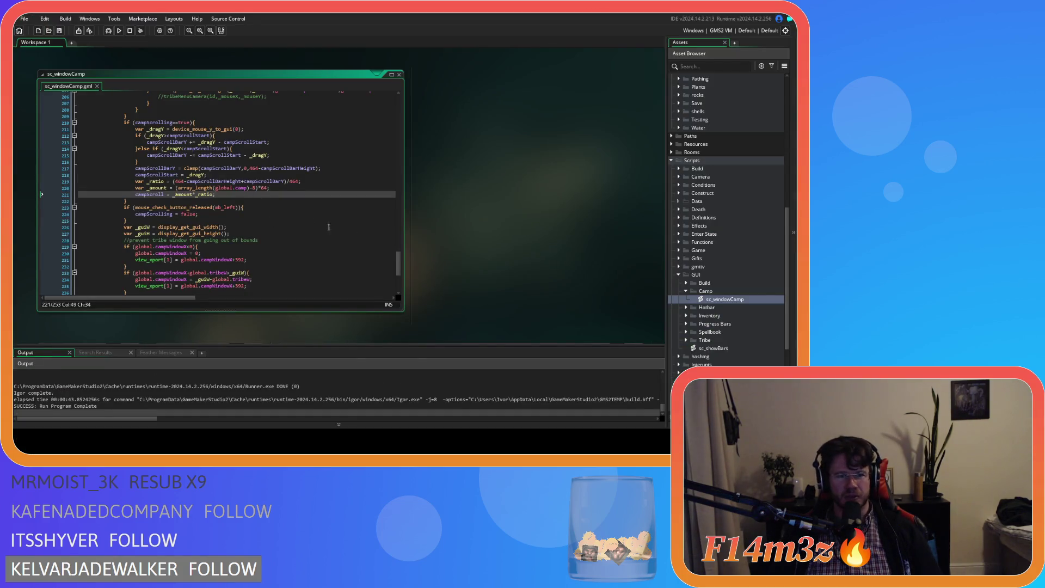
click(389, 260)
drag(399, 261, 406, 193)
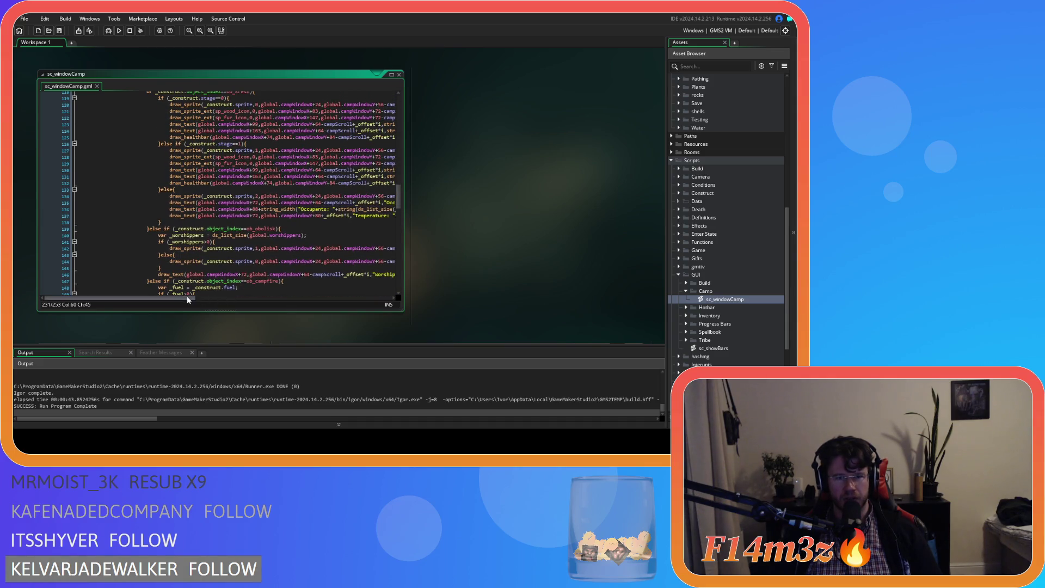
drag(187, 296, 244, 281)
double_click(210, 202)
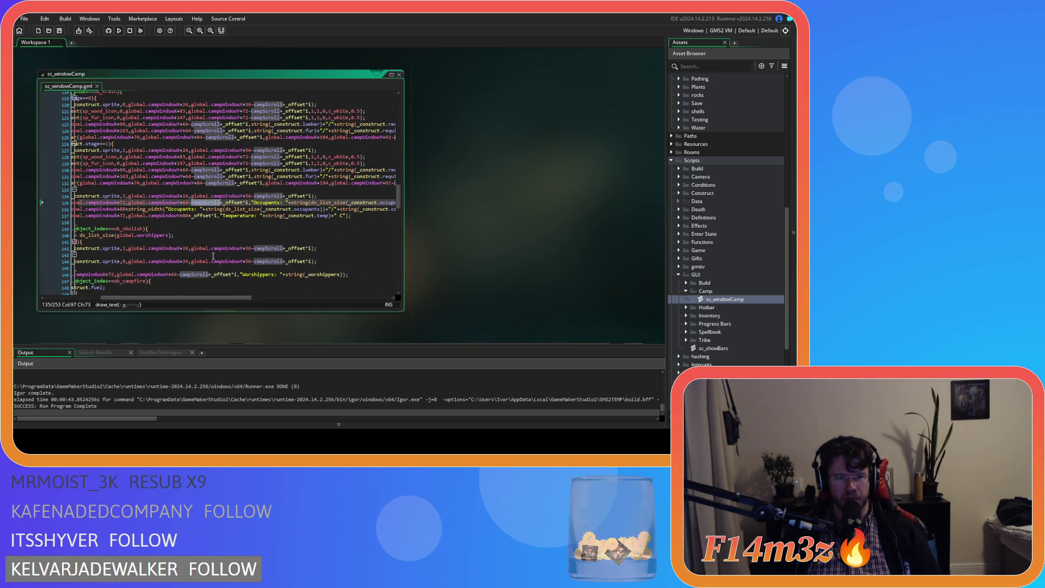
mouse_move(224, 297)
mouse_down()
mouse_move(254, 304)
mouse_move(203, 296)
mouse_up()
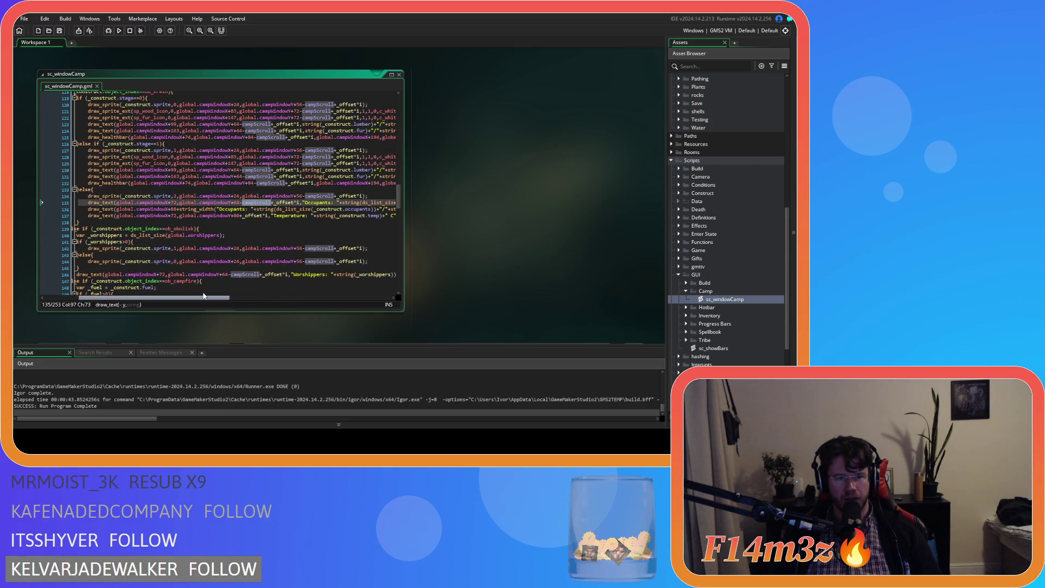
drag(240, 202, 271, 205)
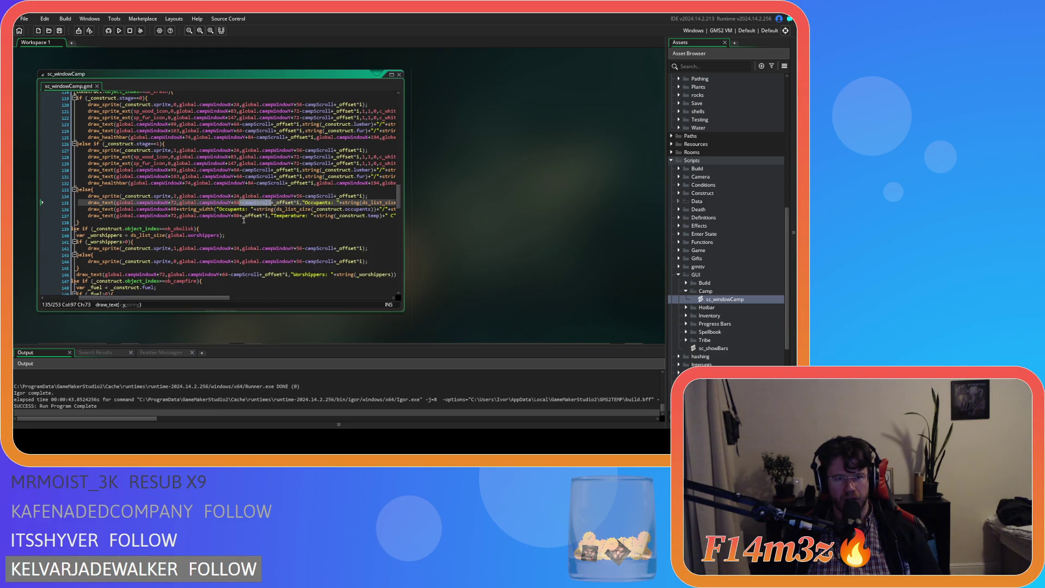
Step: Paste -campScroll after +80 on line 137 so the temperature text scrolls
click(240, 216)
text(-campScroll)
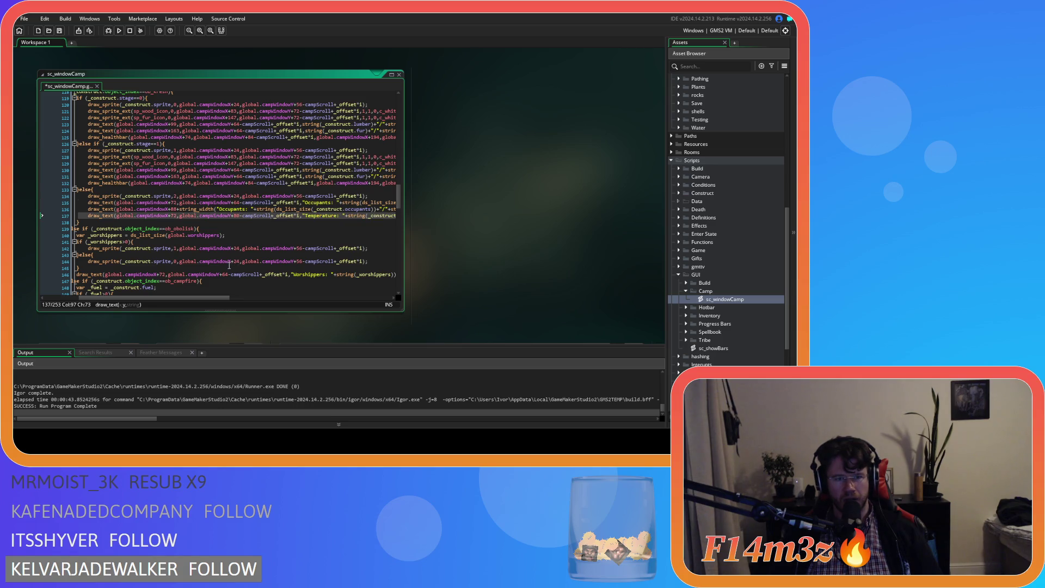
mouse_move(209, 297)
mouse_down()
mouse_move(293, 298)
mouse_move(205, 274)
mouse_up()
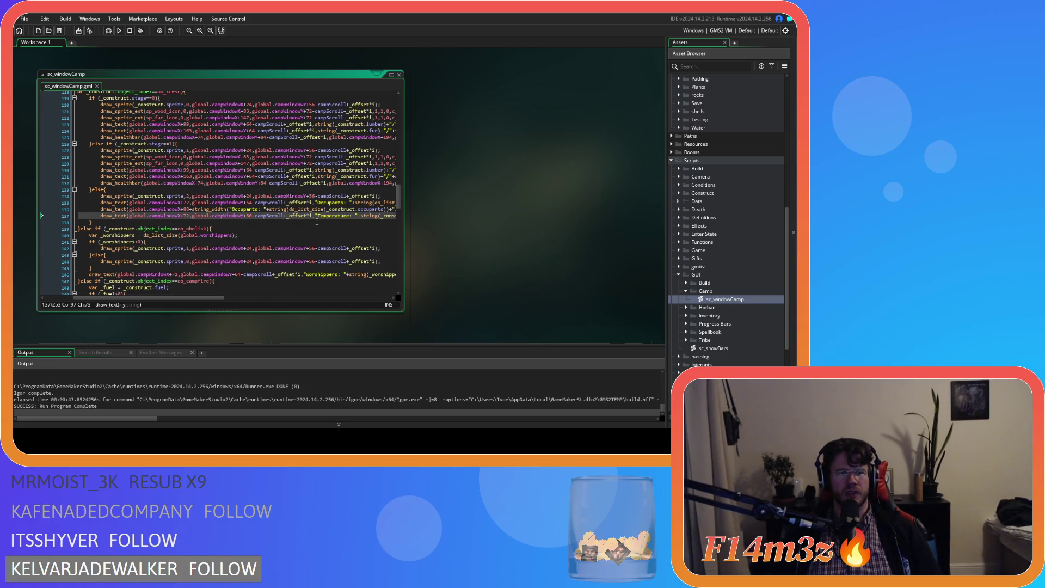
scroll(317, 222, down, 3)
Step: Append -campScroll after +64 in line 115's temperature text
scroll(315, 259, up, 3)
scroll(315, 261, up, 2)
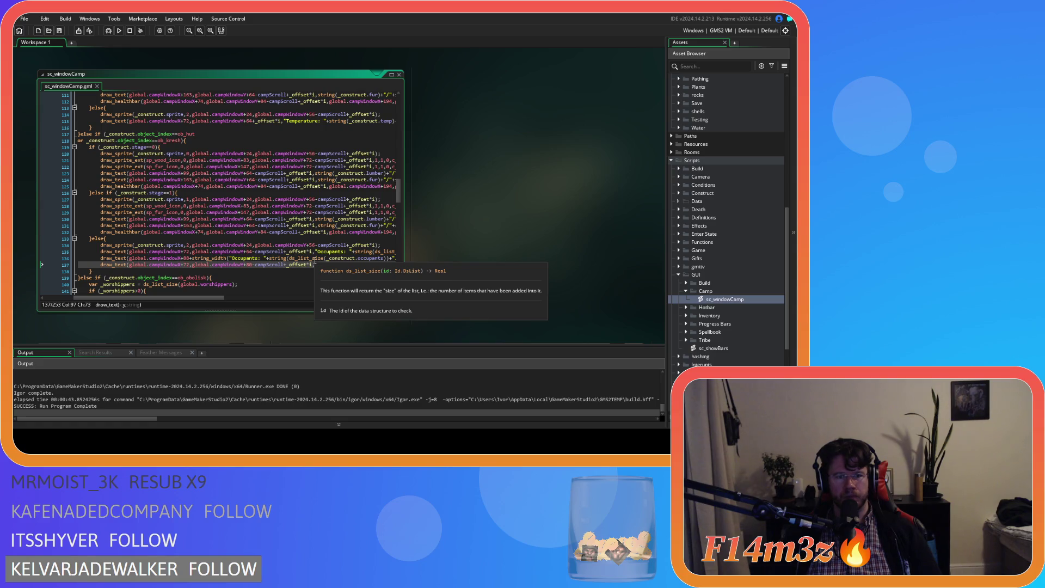
scroll(315, 261, up, 5)
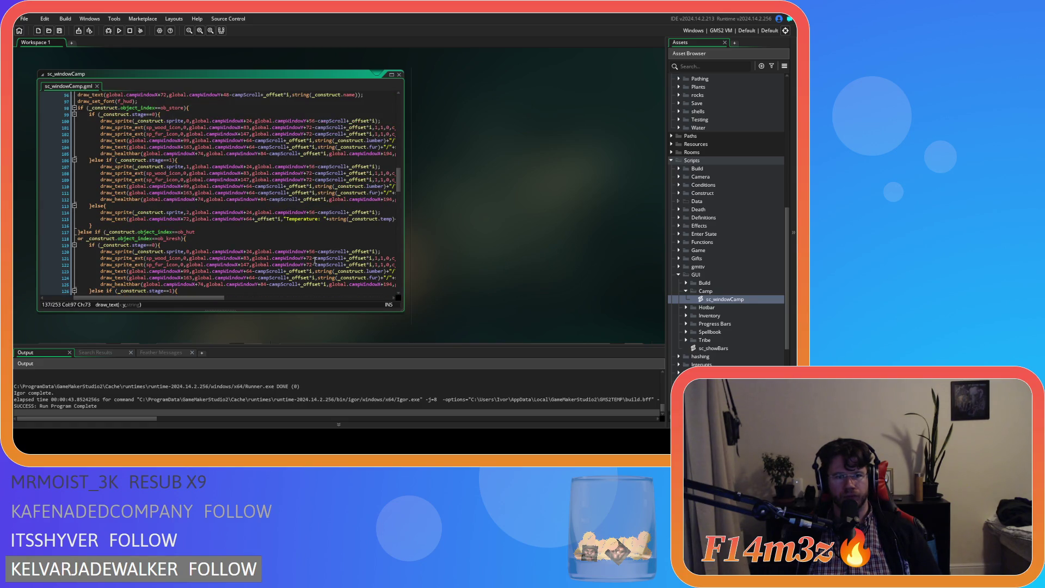
scroll(234, 300, right, 3)
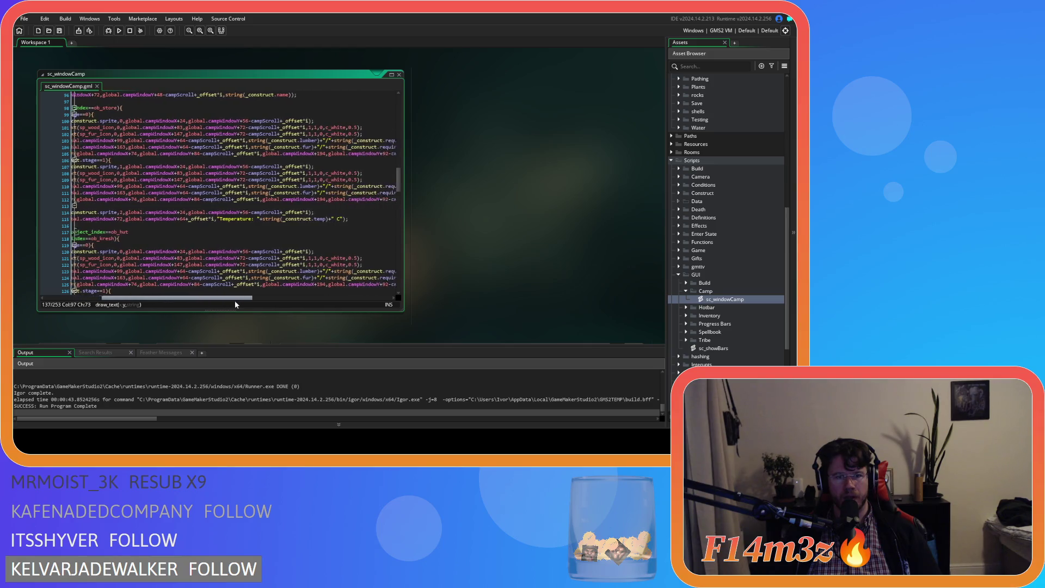
mouse_move(225, 300)
mouse_down()
mouse_move(207, 303)
mouse_move(215, 300)
mouse_up()
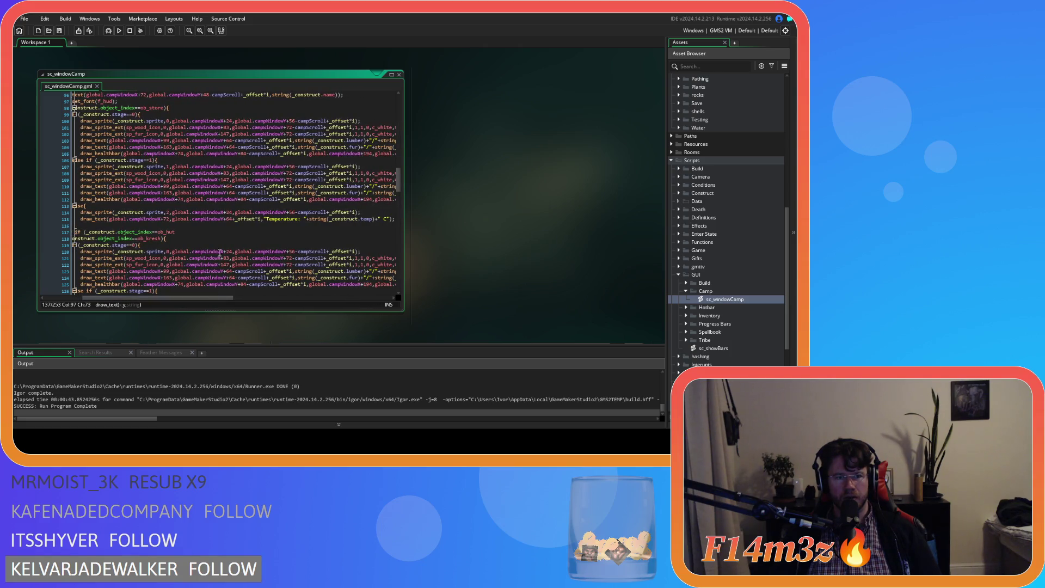
click(235, 220)
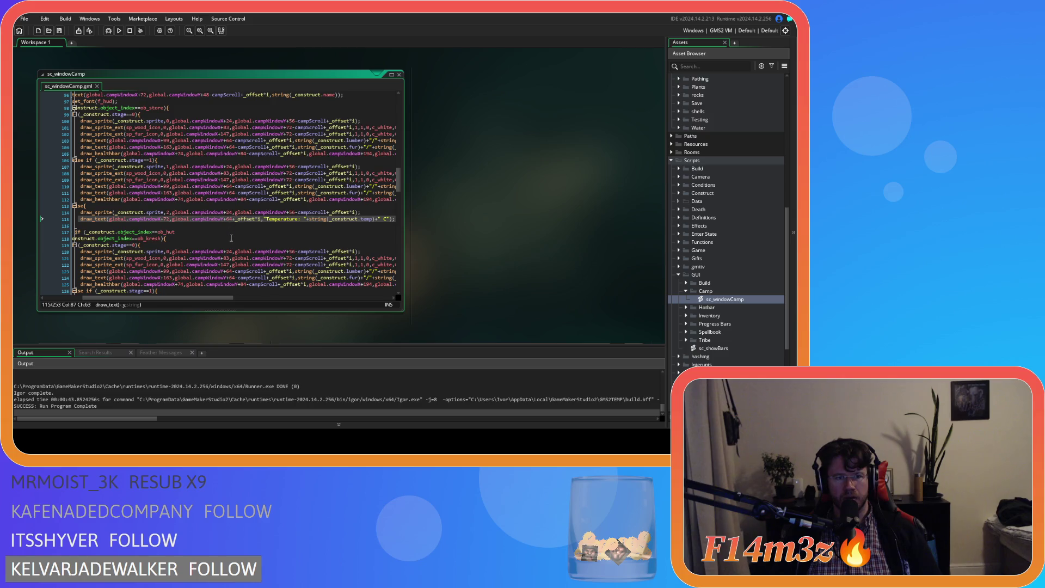
text(-campScroll)
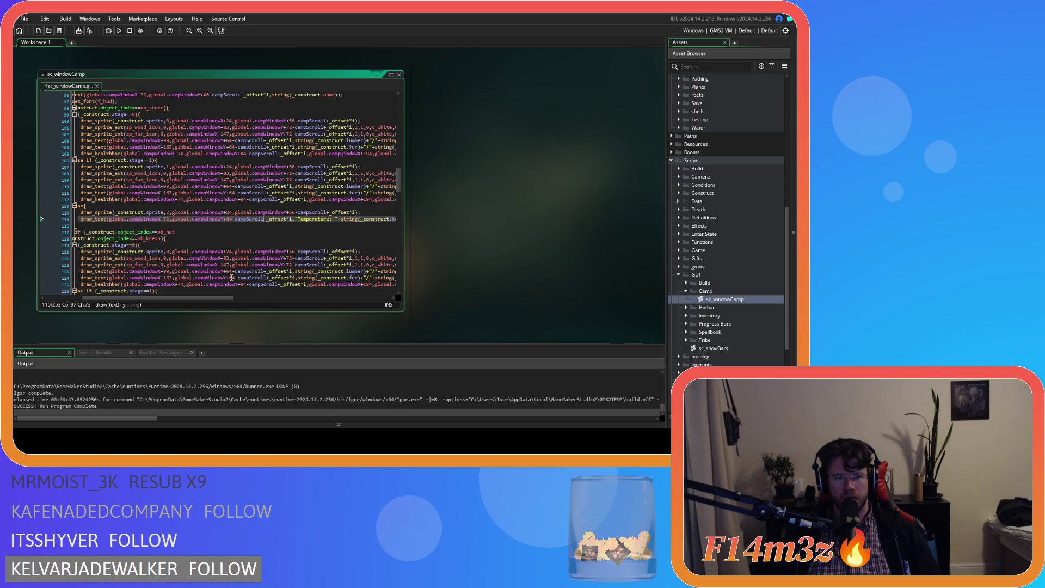
Step: Build and run the game to test the scrolling Camp list
scroll(244, 262, down, 3)
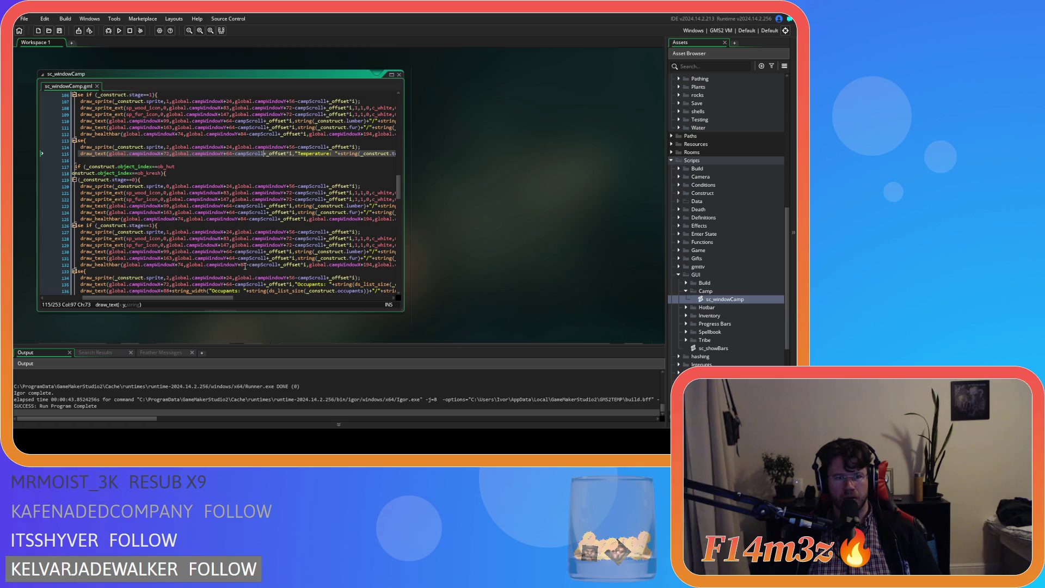
scroll(245, 266, up, 5)
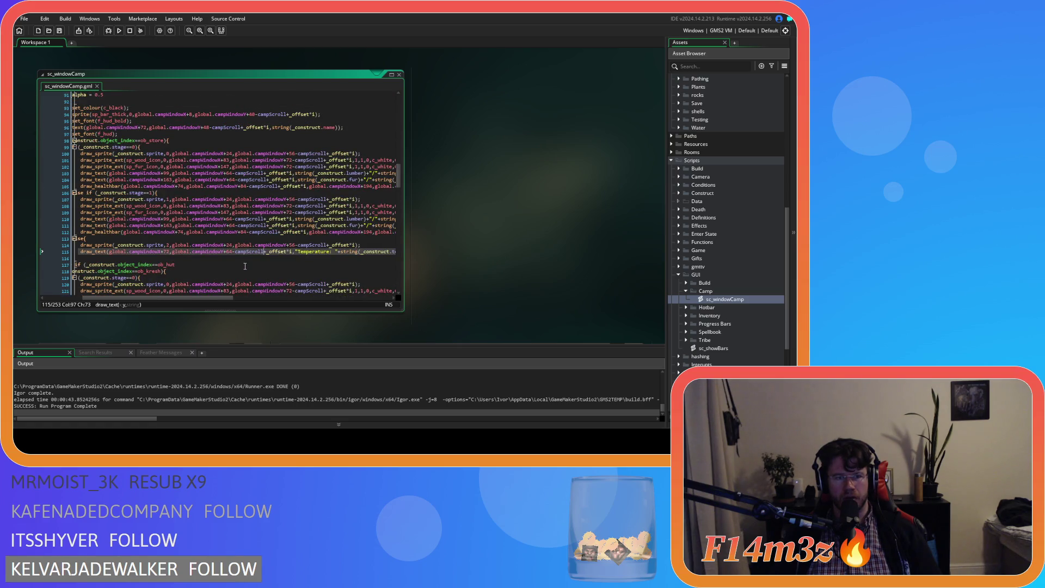
scroll(245, 266, down, 3)
scroll(245, 267, down, 9)
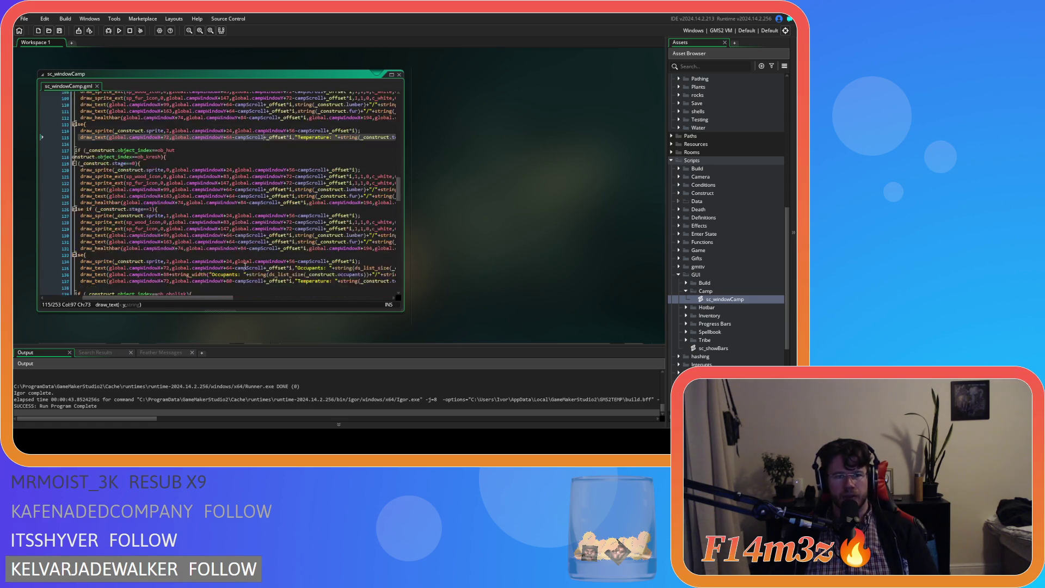
scroll(244, 270, down, 3)
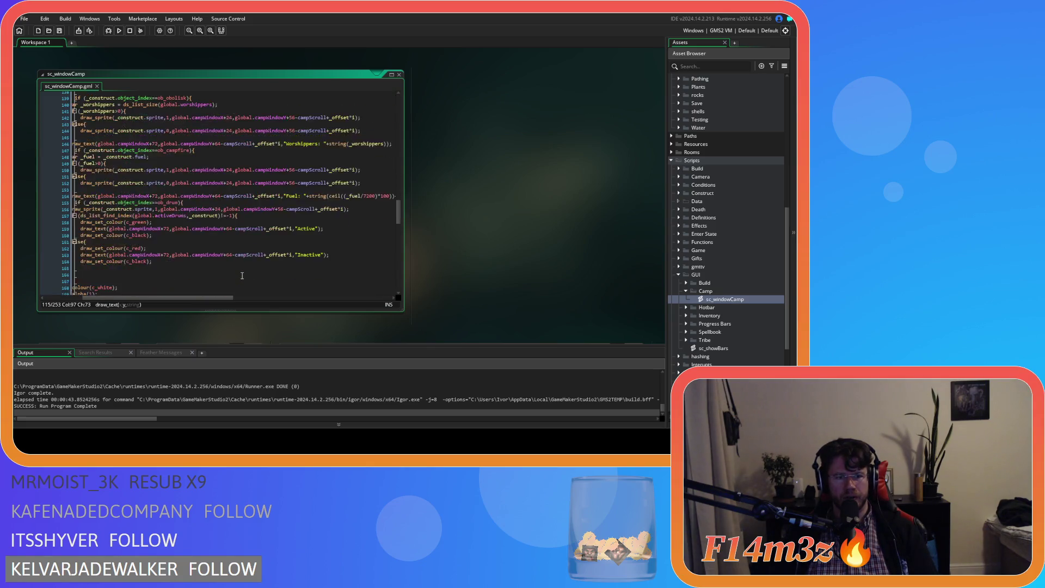
key(F5)
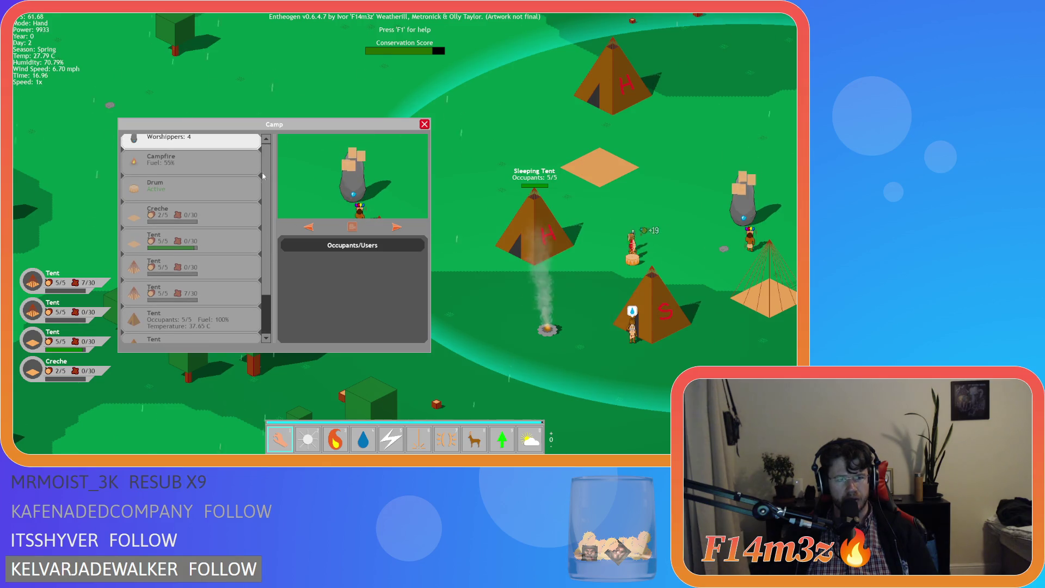
Step: Pan the camera sideways and scroll the Camp list up and down
key(d)
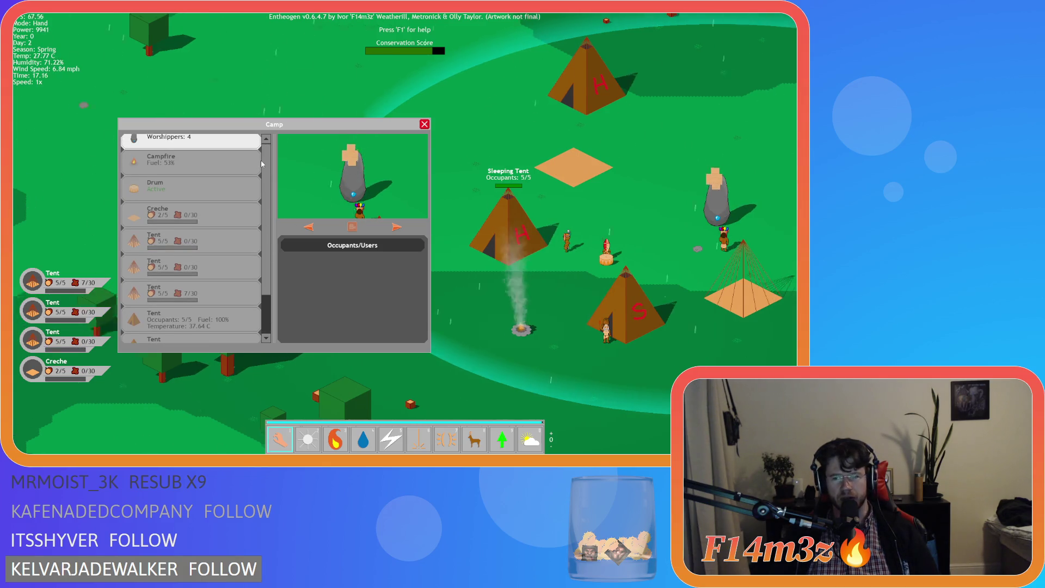
scroll(477, 275, down, 5)
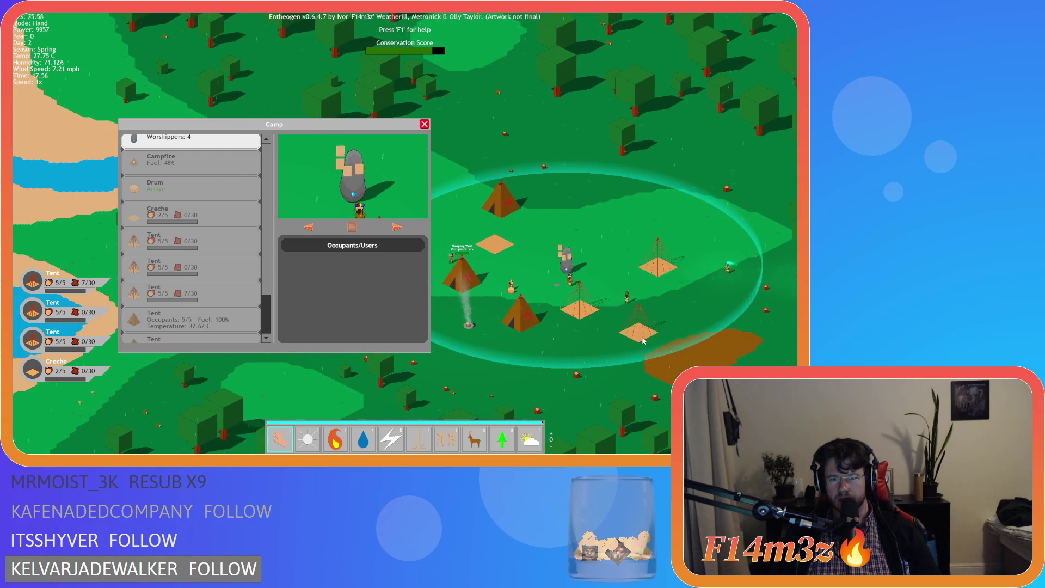
key(a)
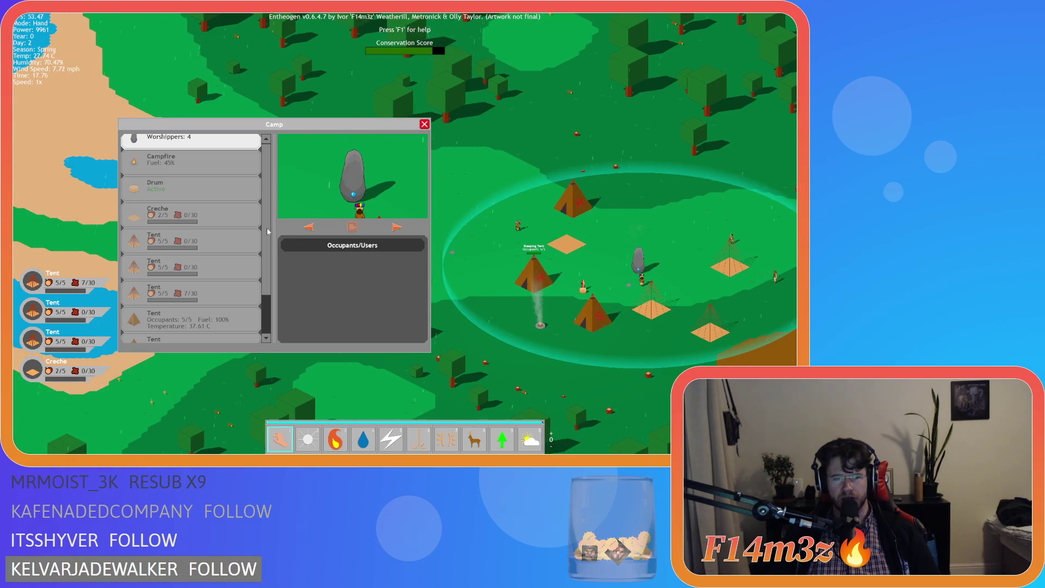
scroll(270, 217, up, 3)
scroll(271, 196, down, 3)
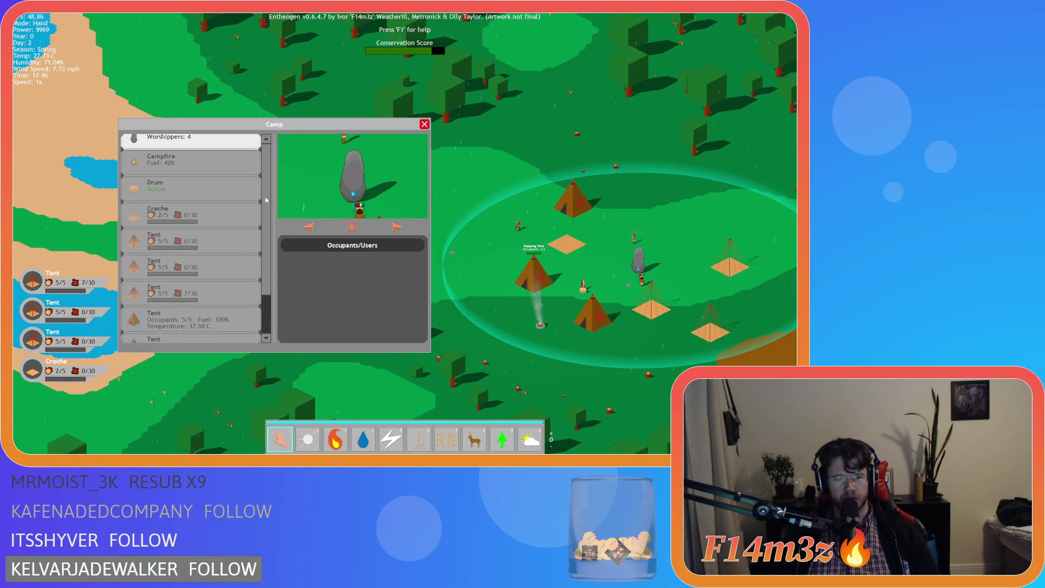
scroll(268, 309, down, 1)
scroll(268, 308, up, 1)
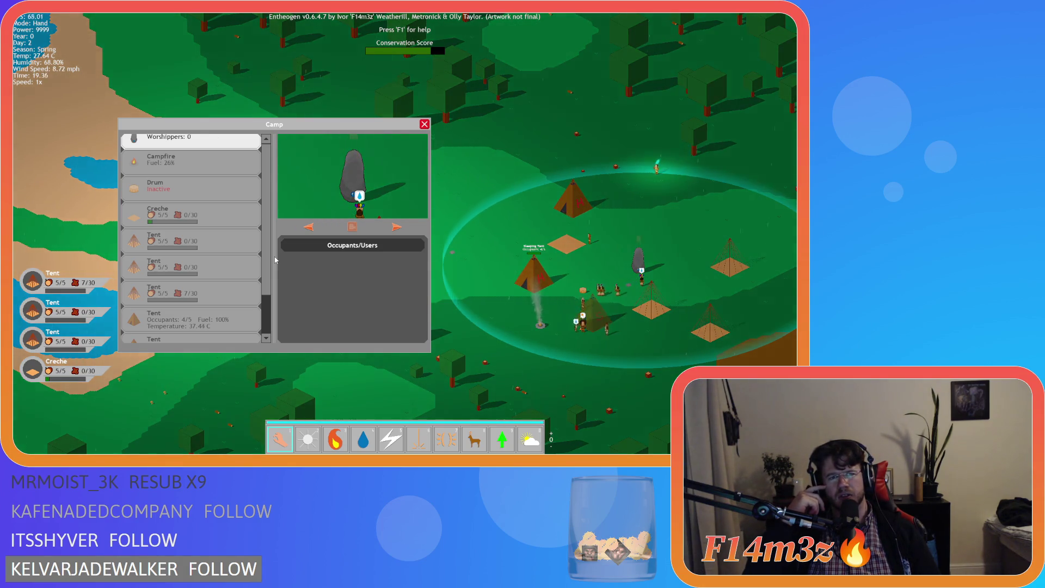
Step: Pan the camera over the camp, then quit the game
key(s)
key(d)
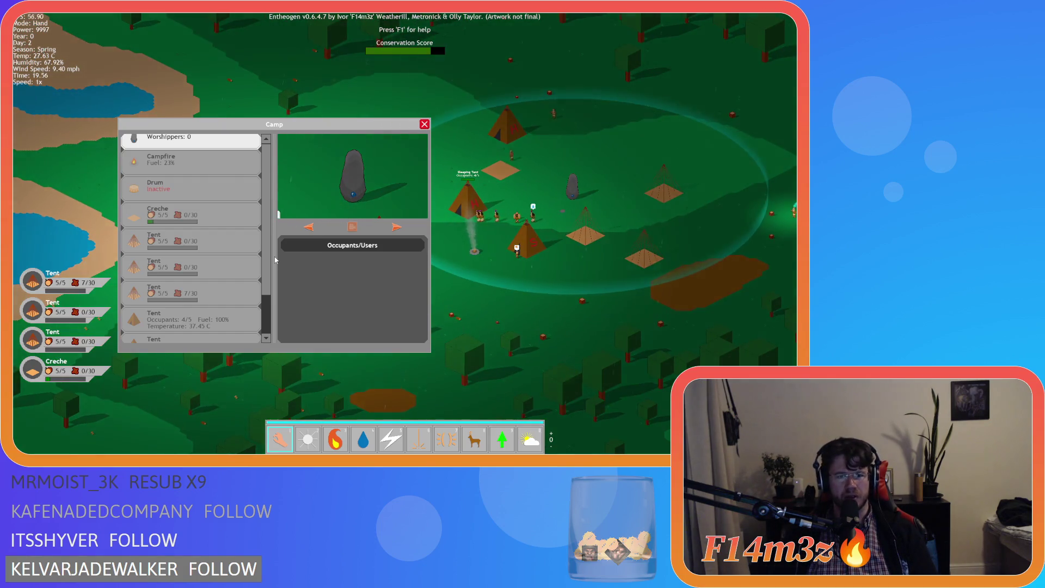
key(Escape)
key(Escape)
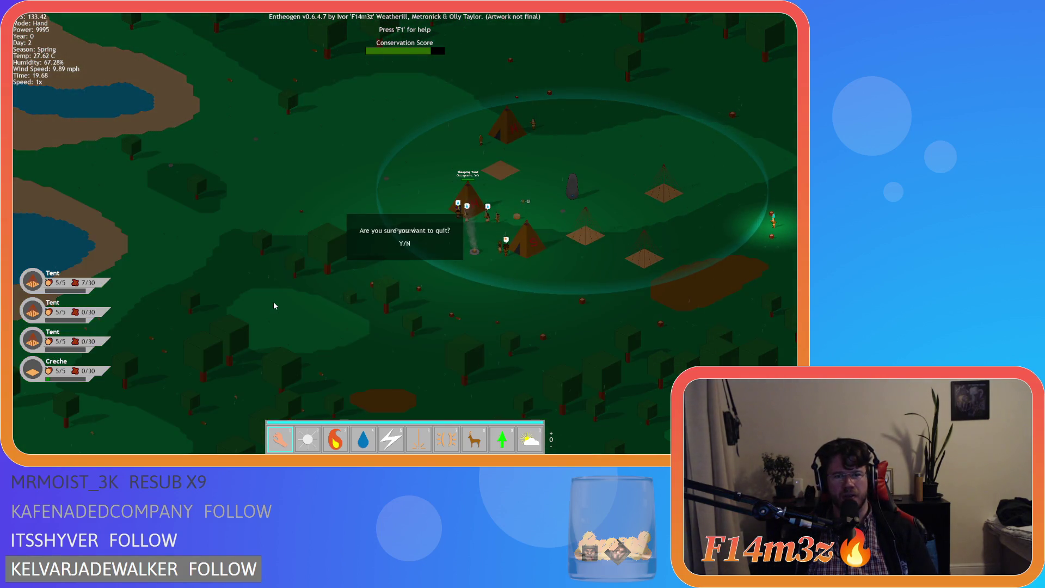
key(y)
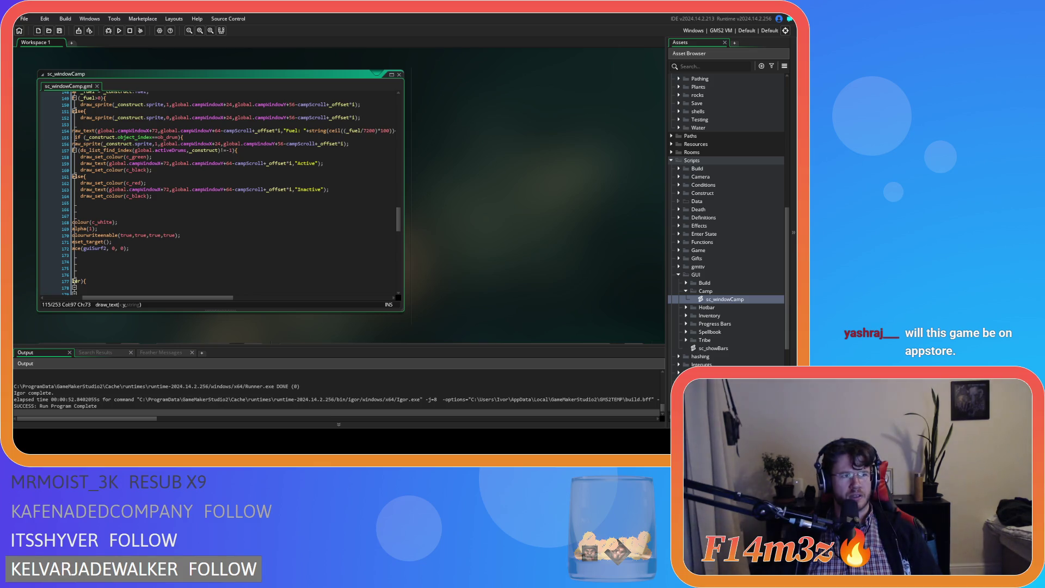
click(284, 189)
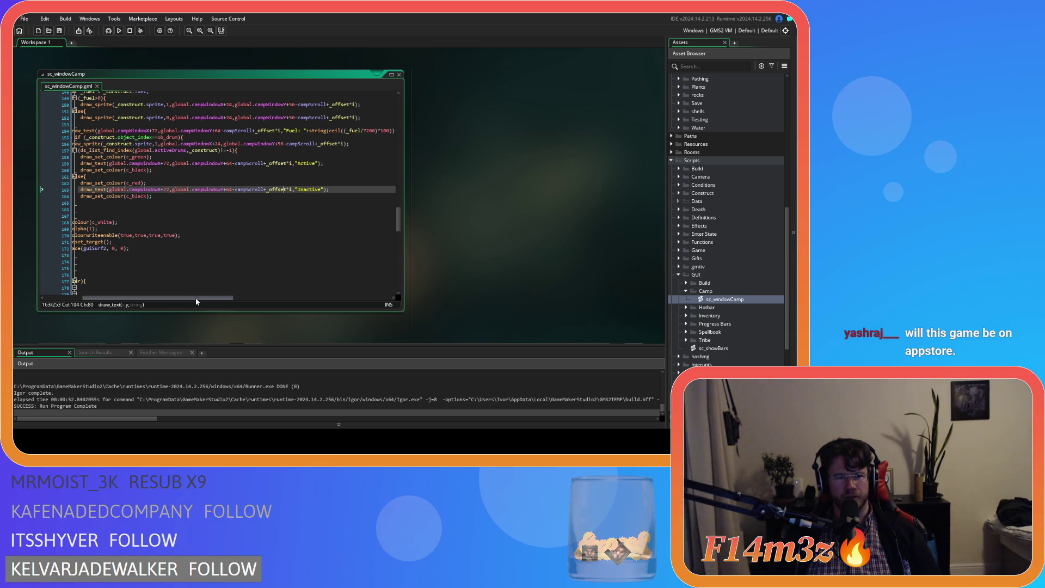
scroll(305, 207, up, 5)
ctrl+scroll(305, 205, up, 2)
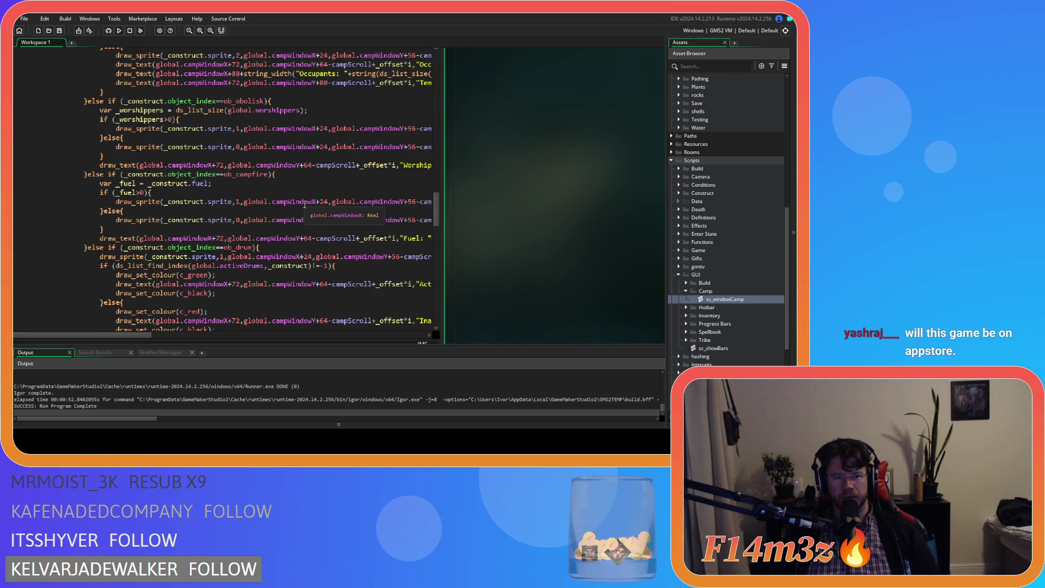
scroll(305, 205, down, 2)
drag(381, 211, 381, 114)
click(258, 193)
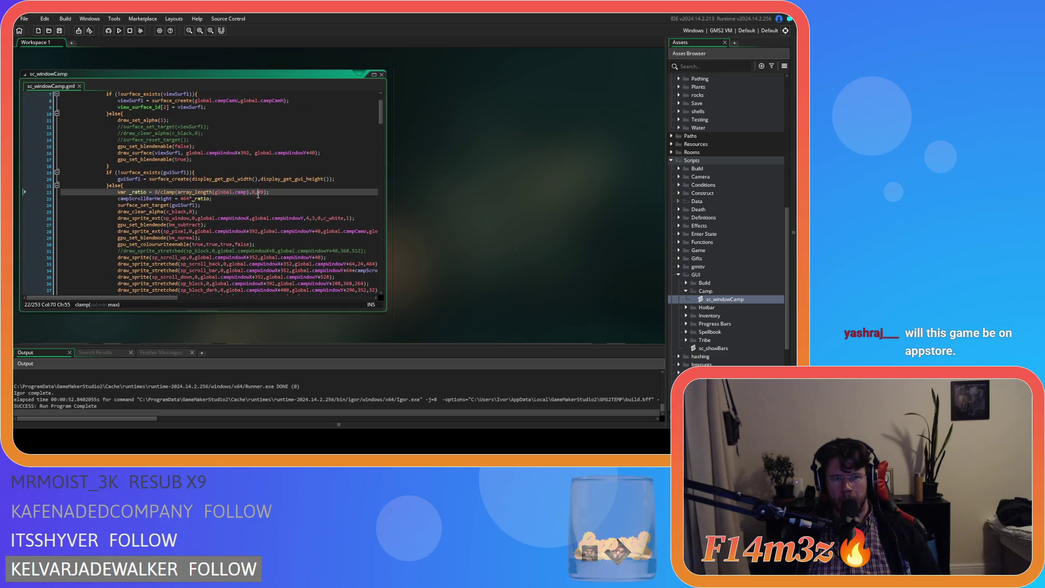
scroll(258, 194, down, 3)
mouse_move(150, 298)
mouse_down()
mouse_move(258, 300)
mouse_move(199, 293)
mouse_up()
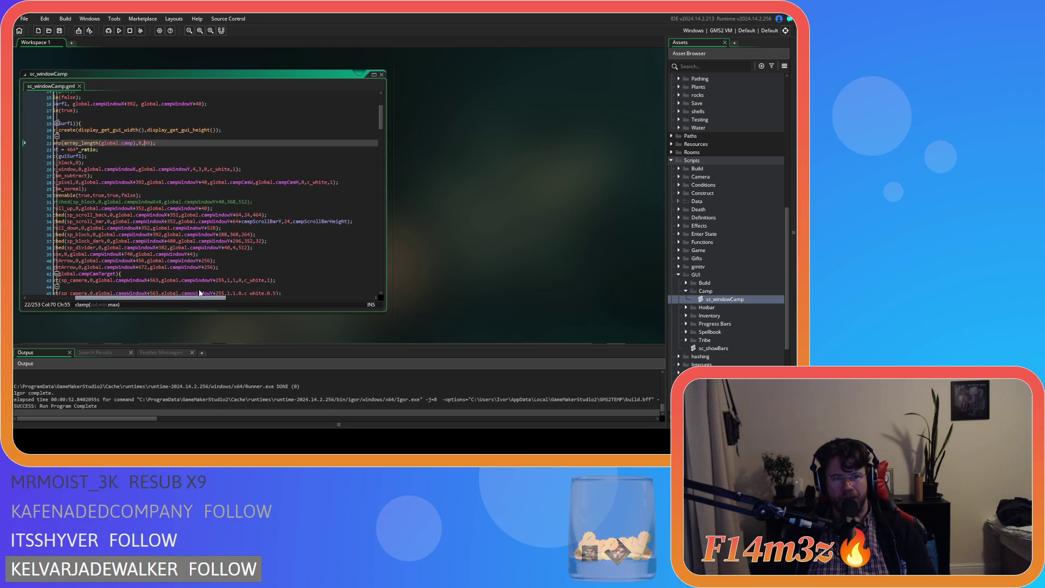
drag(199, 294, 186, 292)
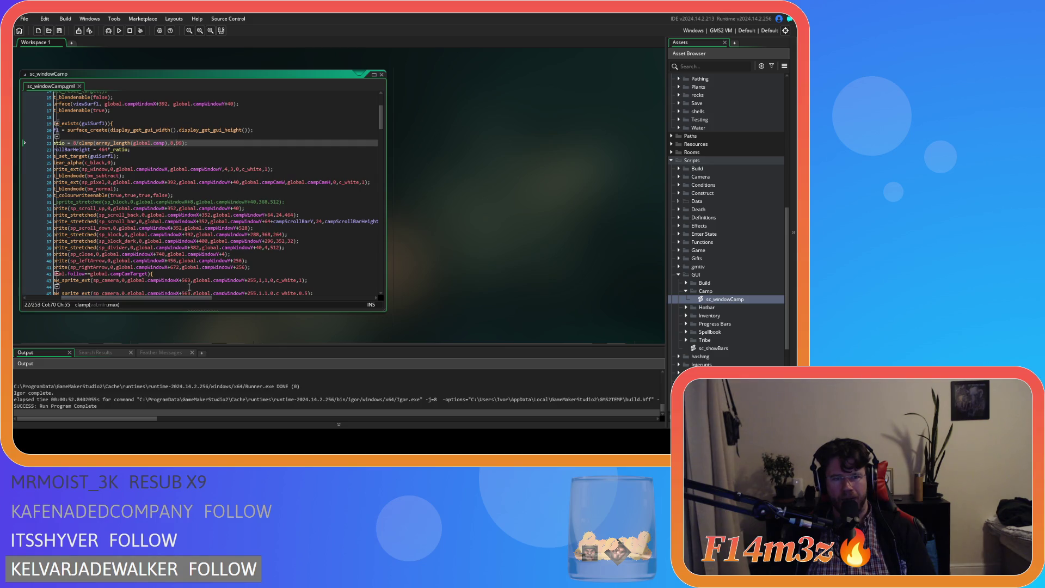
scroll(185, 292, down, 1)
drag(189, 299, 207, 301)
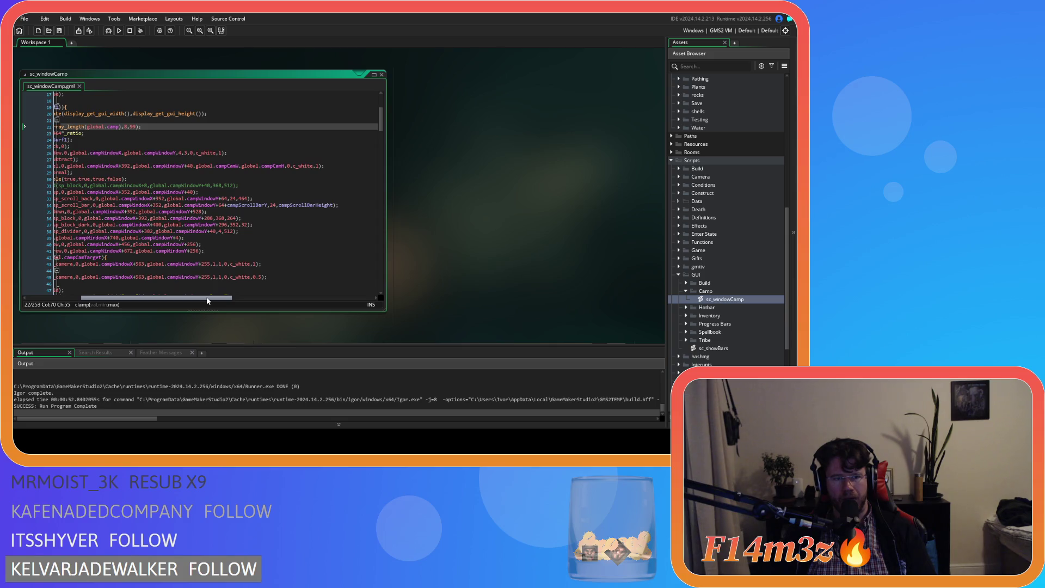
drag(208, 301, 198, 298)
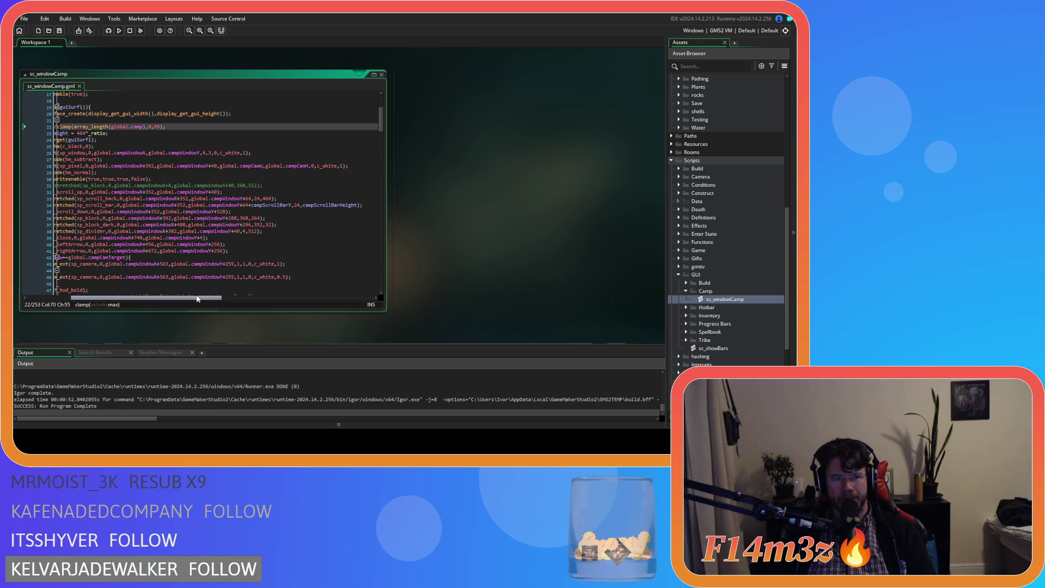
click(264, 198)
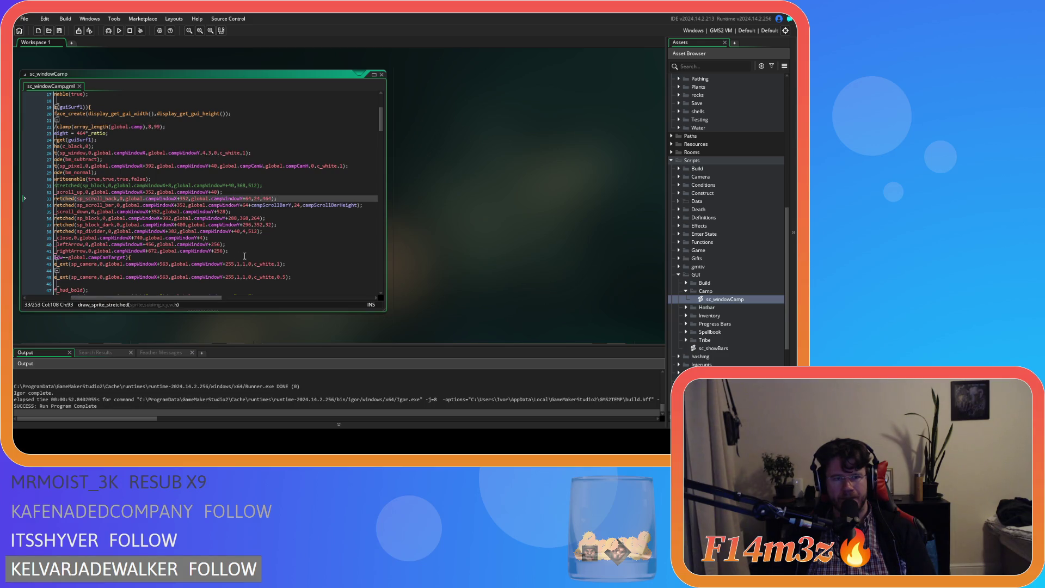
drag(176, 299, 159, 298)
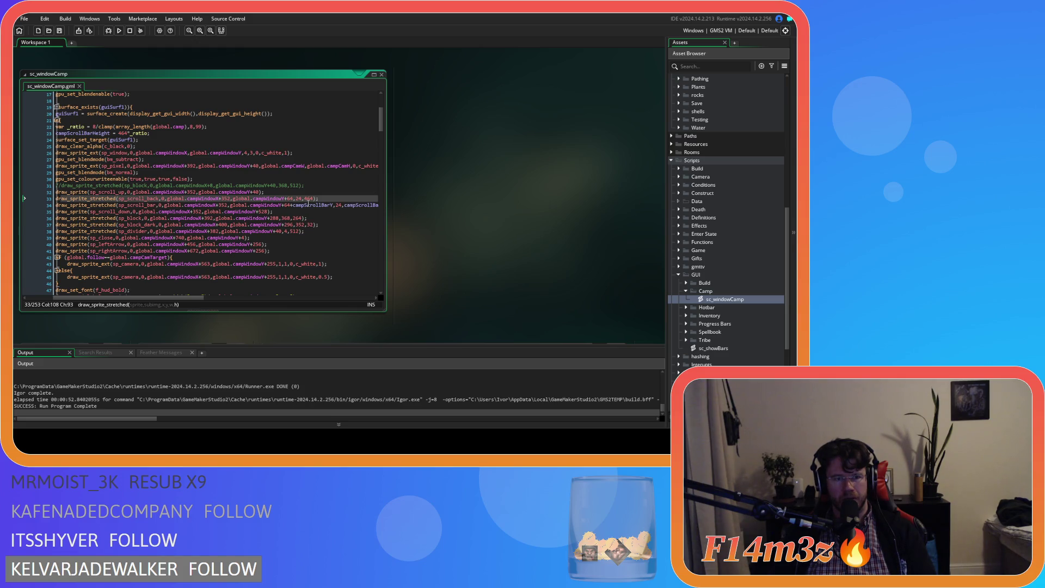
Step: Change line 33's sp_scroll_back height from 464 to 440 and run the game
mouse_move(178, 299)
mouse_down()
mouse_move(168, 301)
mouse_move(177, 301)
mouse_up()
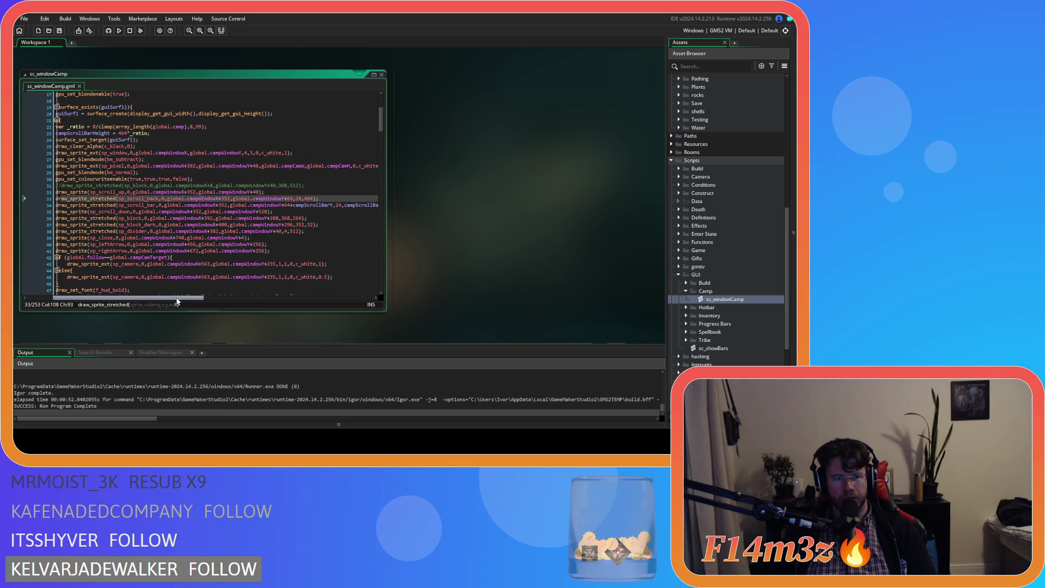
click(275, 198)
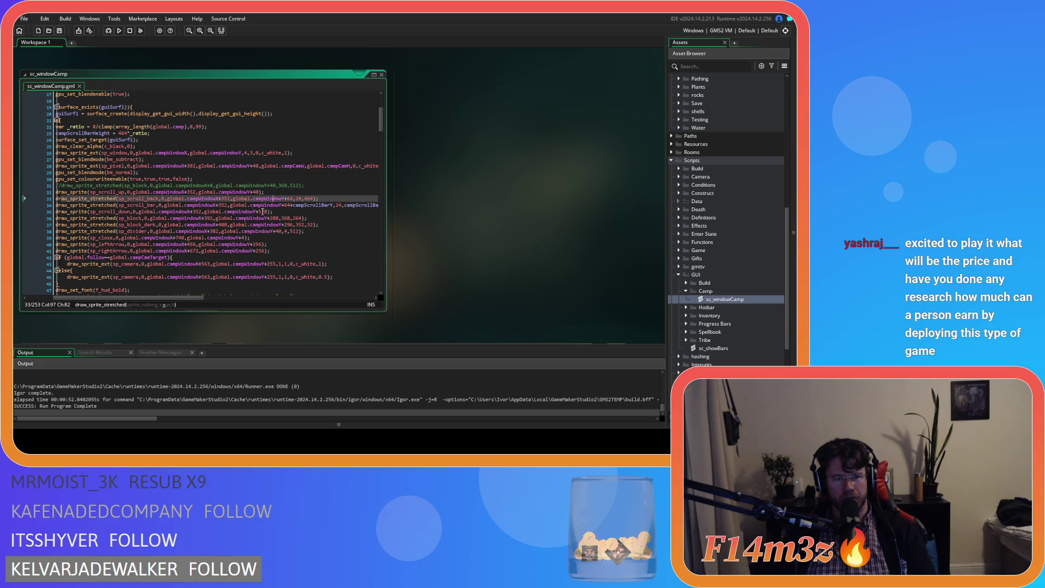
click(262, 212)
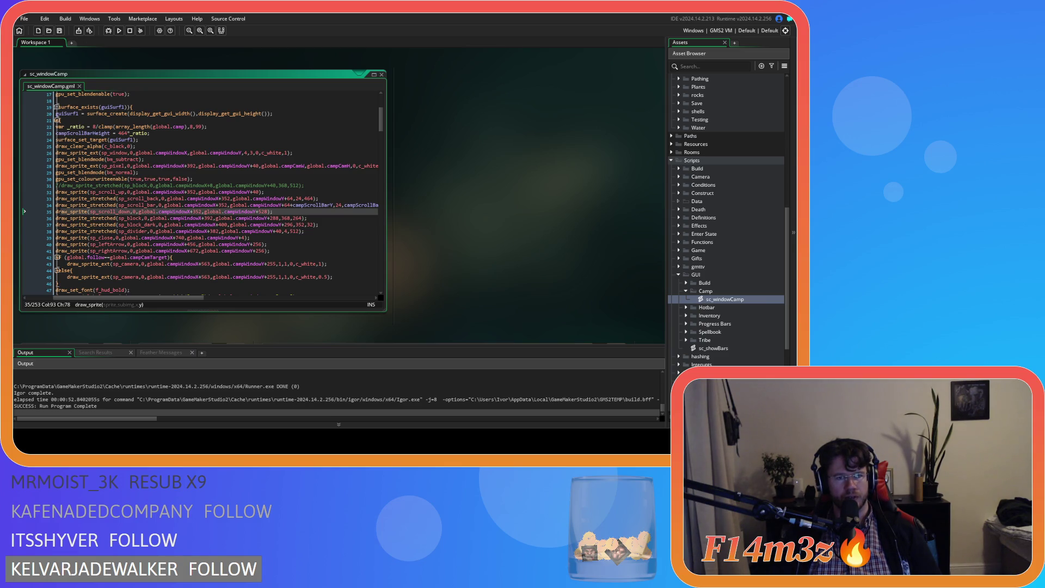
double_click(308, 199)
text(440)
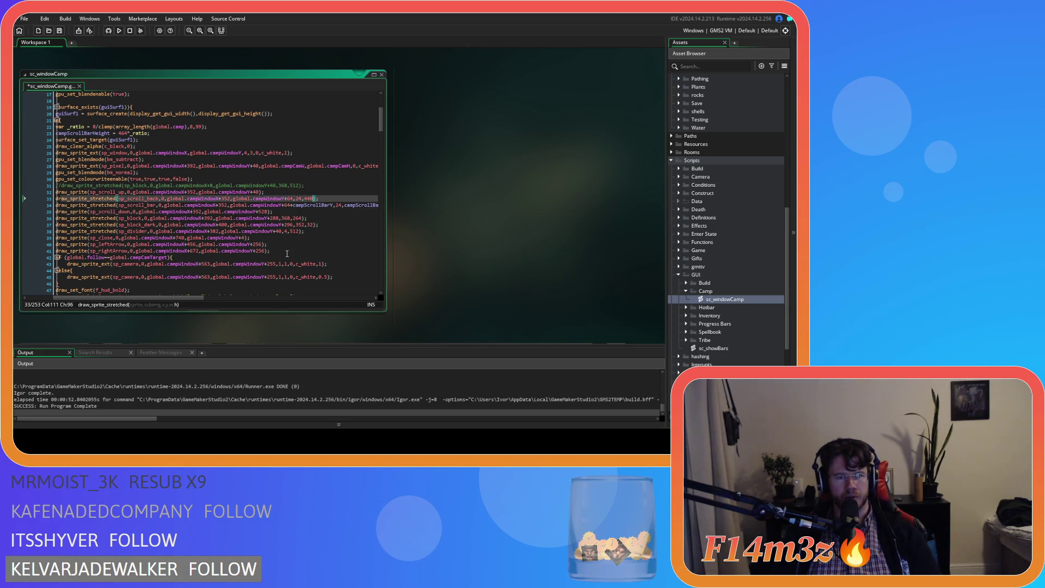
key(F5)
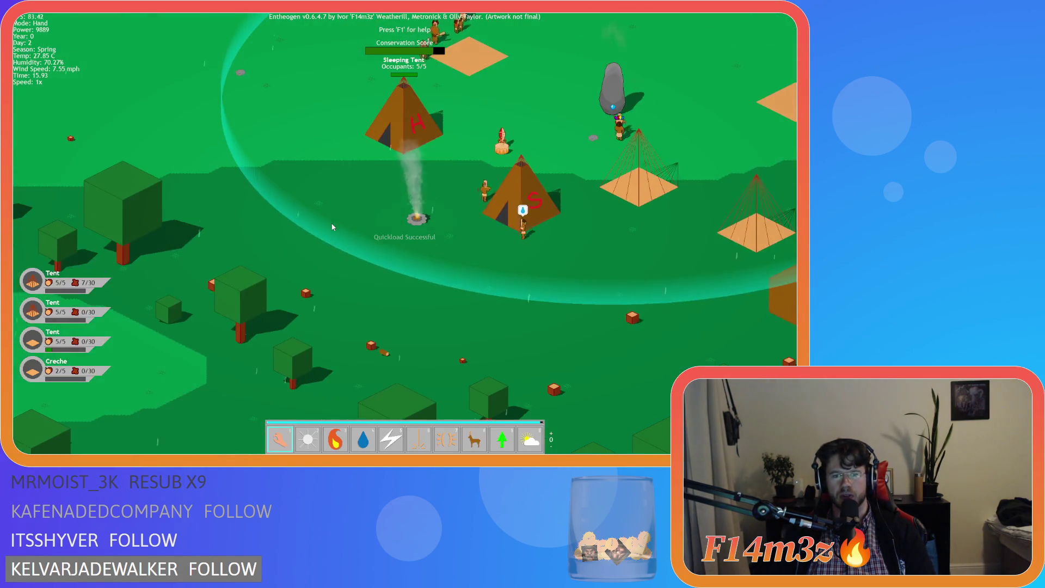
Step: Pan and zoom the map over the beach, rivers and forest until the village tents and campfire show
scroll(332, 227, down, 5)
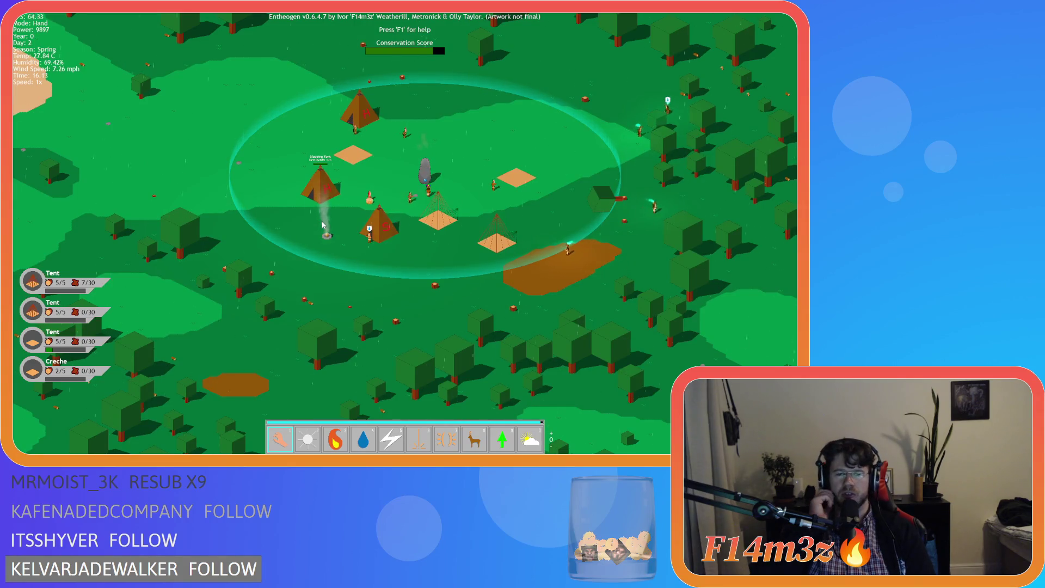
key(s)
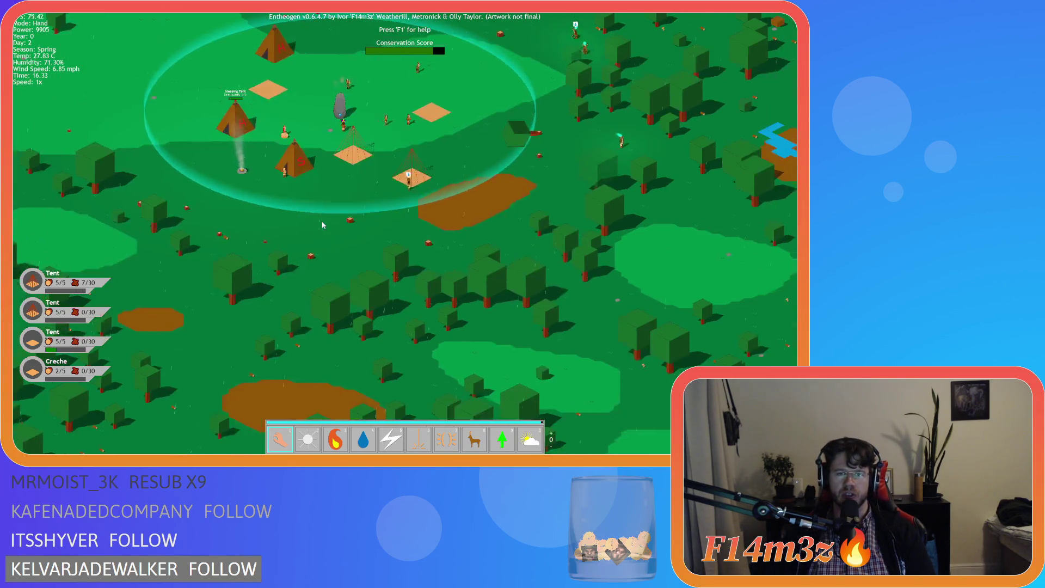
scroll(323, 225, down, 5)
scroll(334, 277, up, 3)
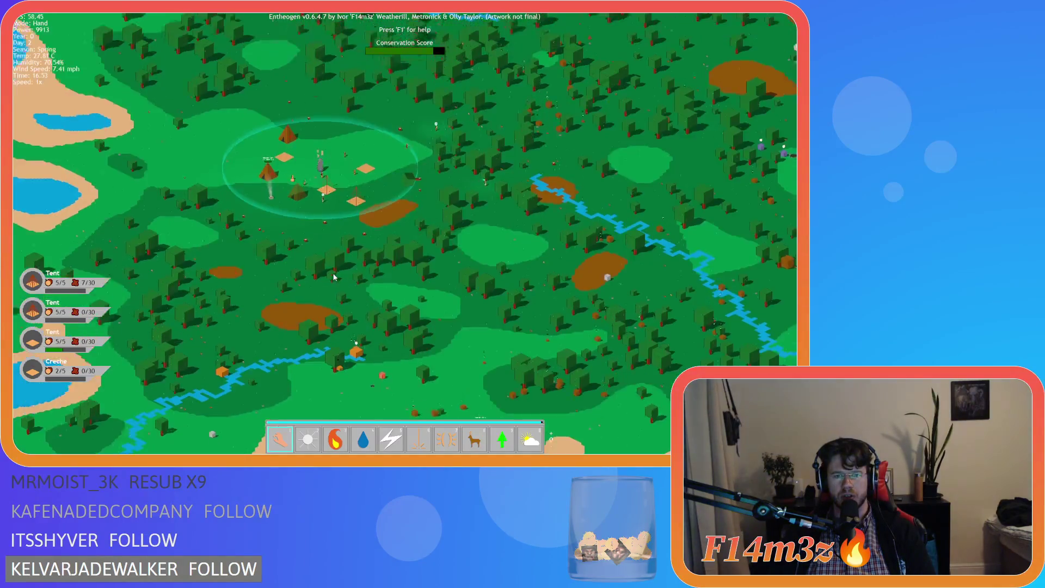
scroll(334, 278, up, 5)
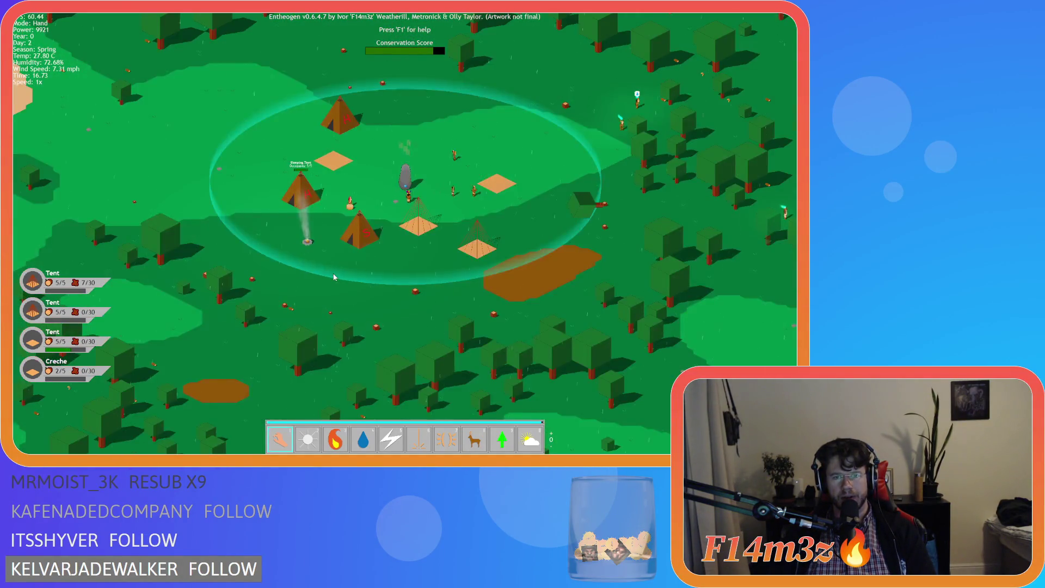
scroll(335, 277, down, 5)
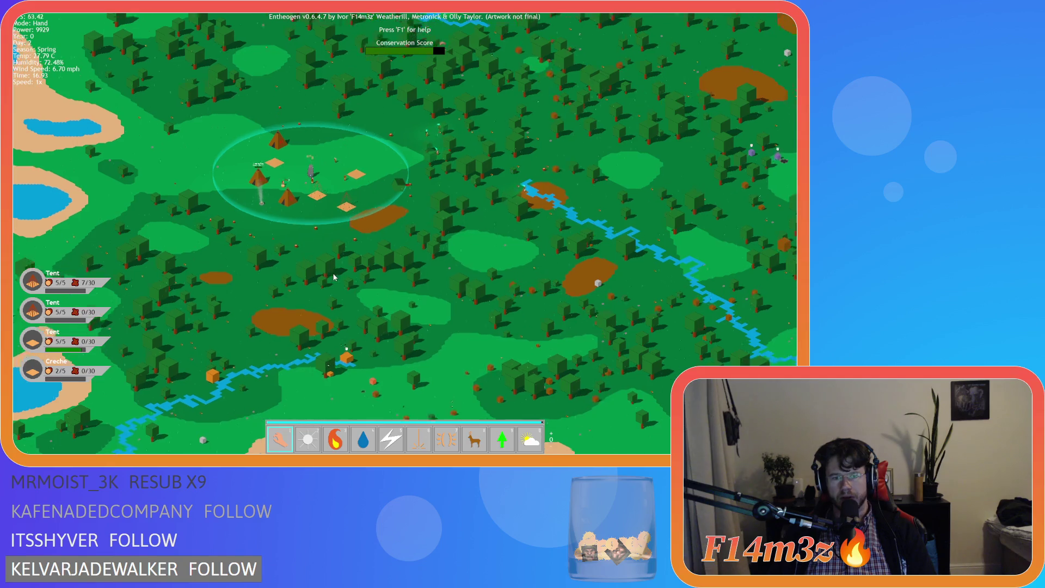
scroll(334, 278, down, 2)
scroll(335, 278, up, 2)
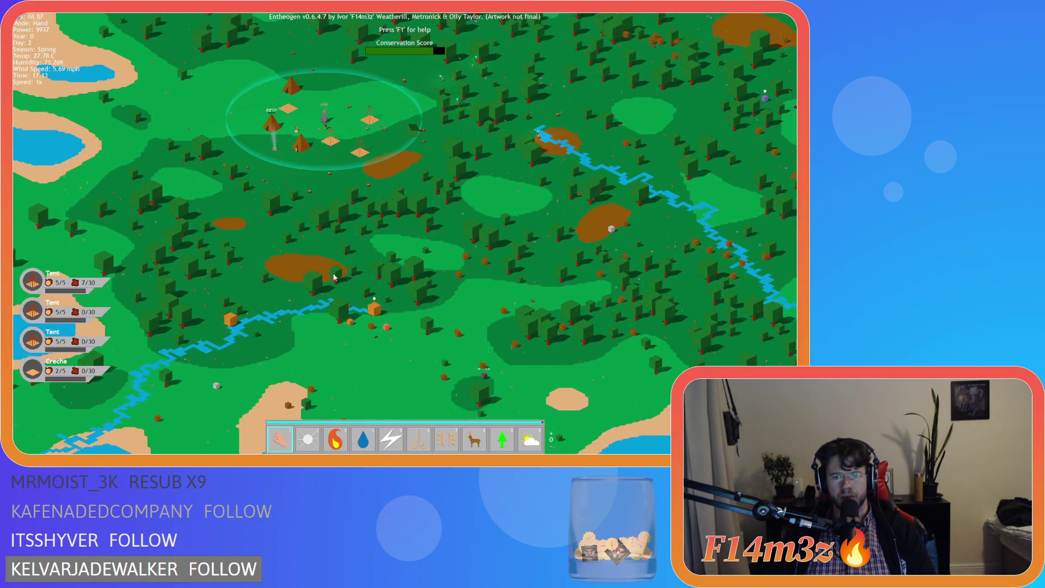
scroll(334, 278, up, 5)
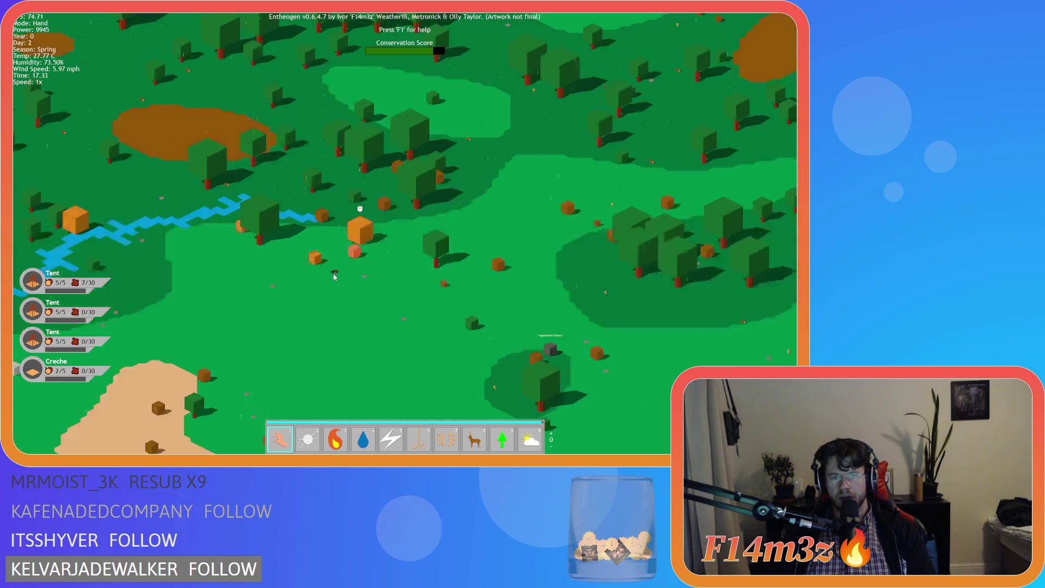
scroll(334, 276, down, 1)
key(s)
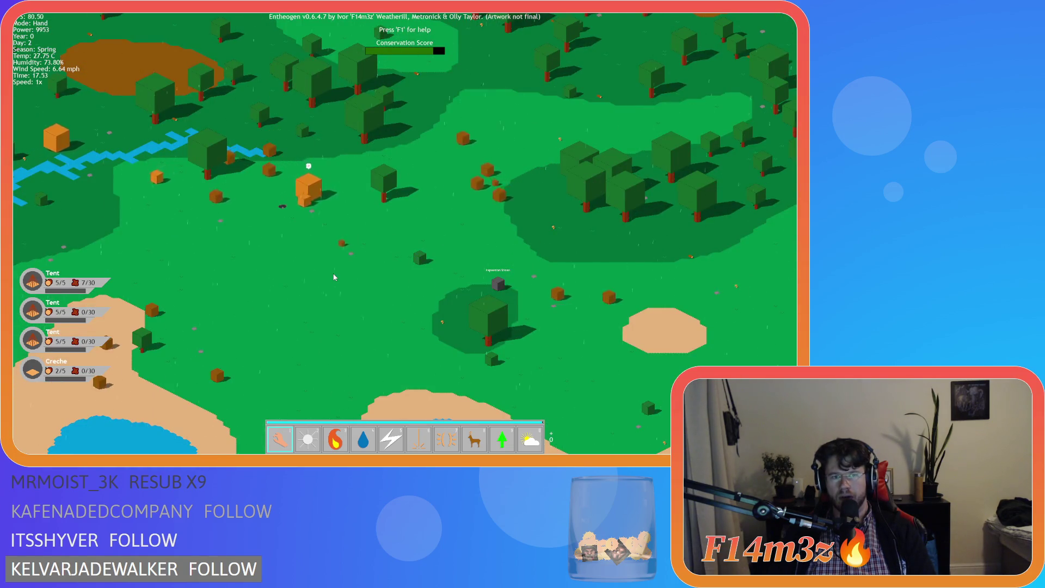
key(a)
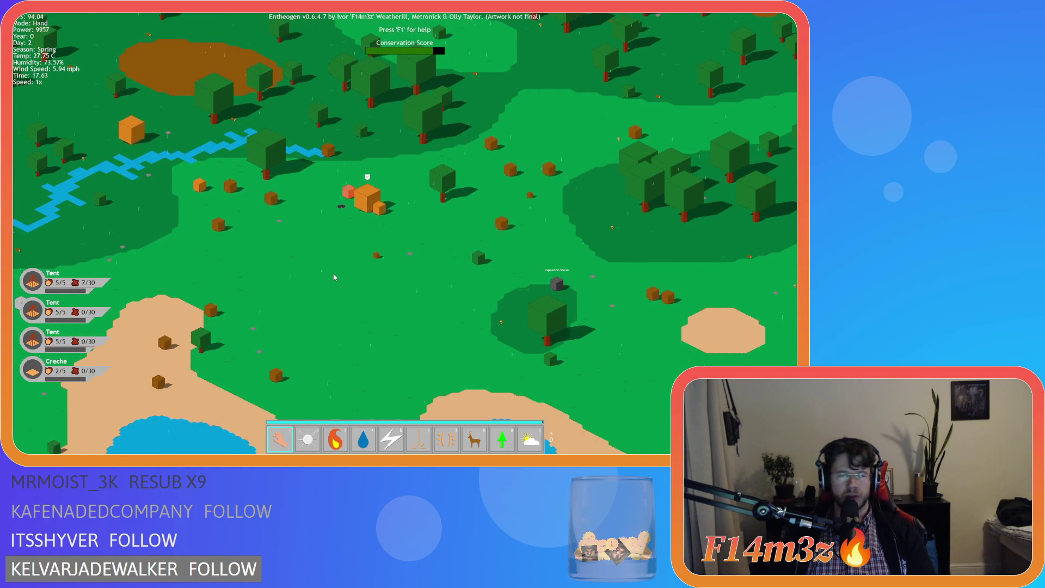
scroll(334, 278, down, 5)
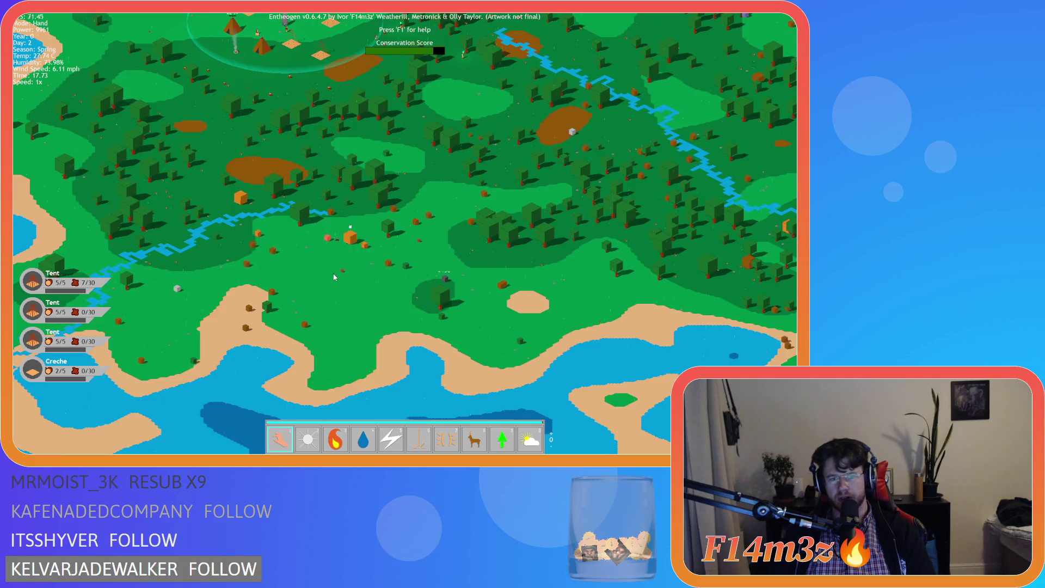
scroll(334, 277, up, 8)
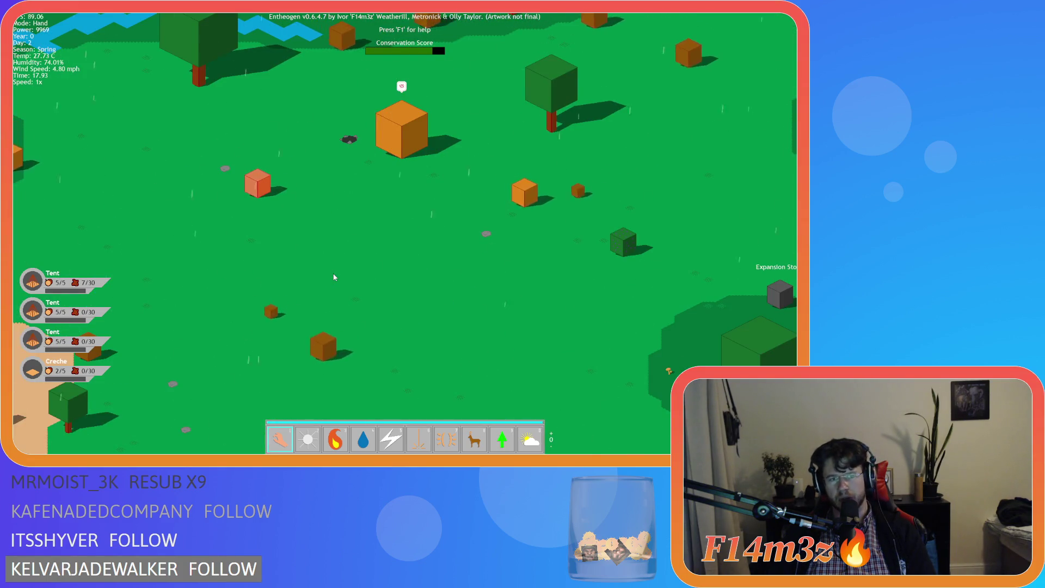
key(w)
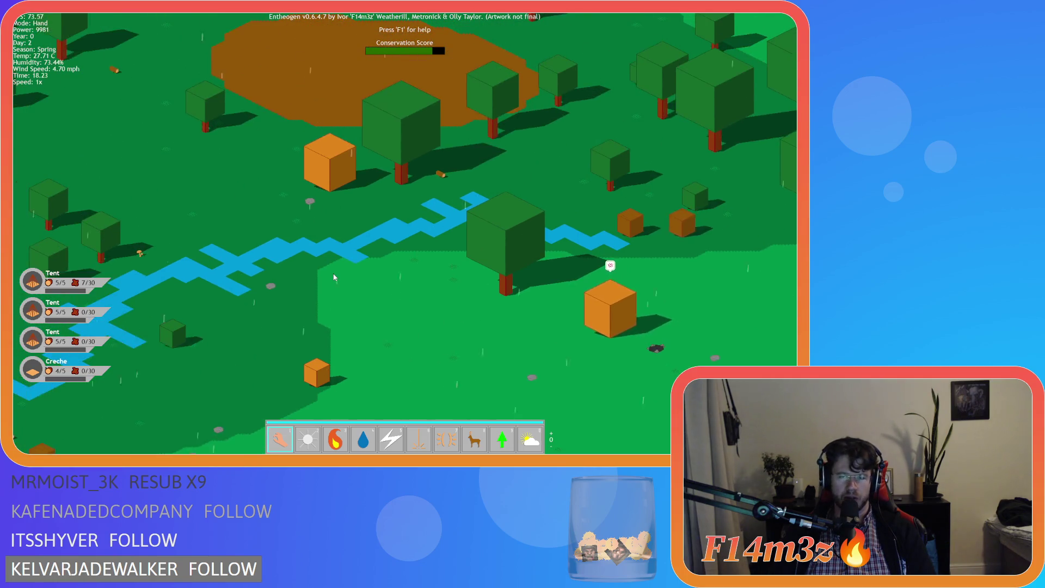
key(w)
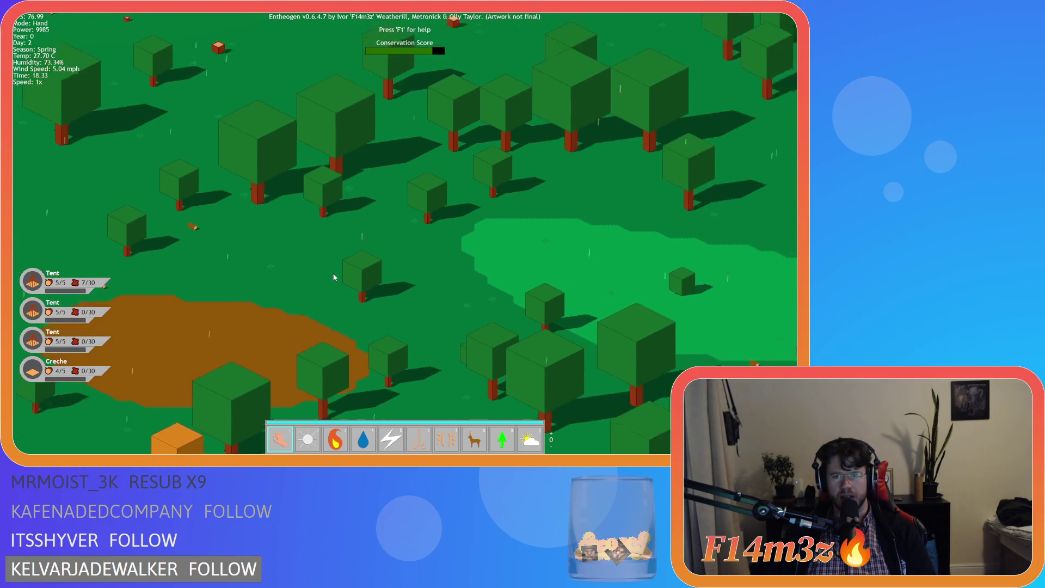
scroll(334, 277, down, 5)
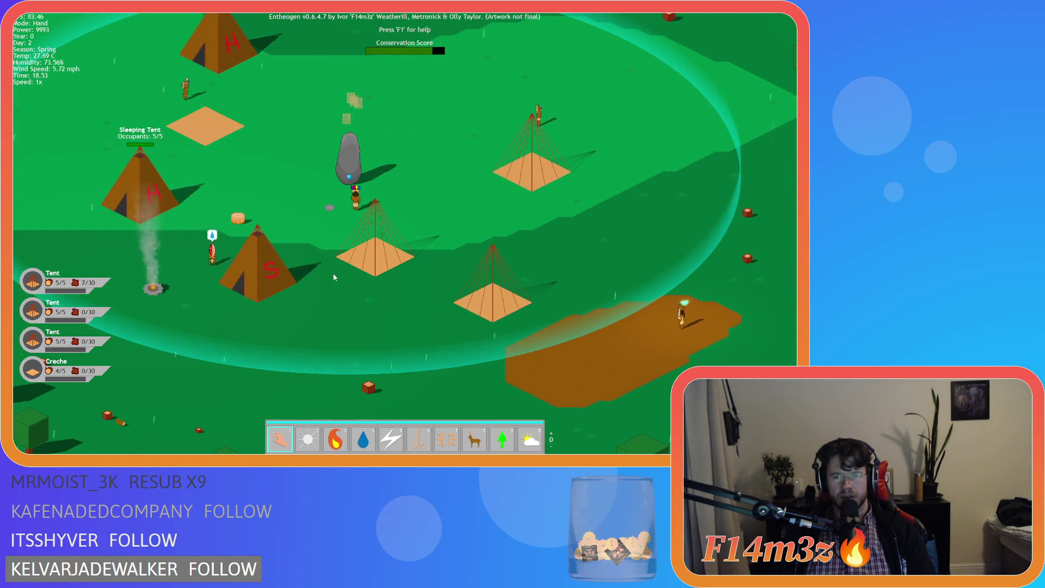
scroll(335, 277, up, 5)
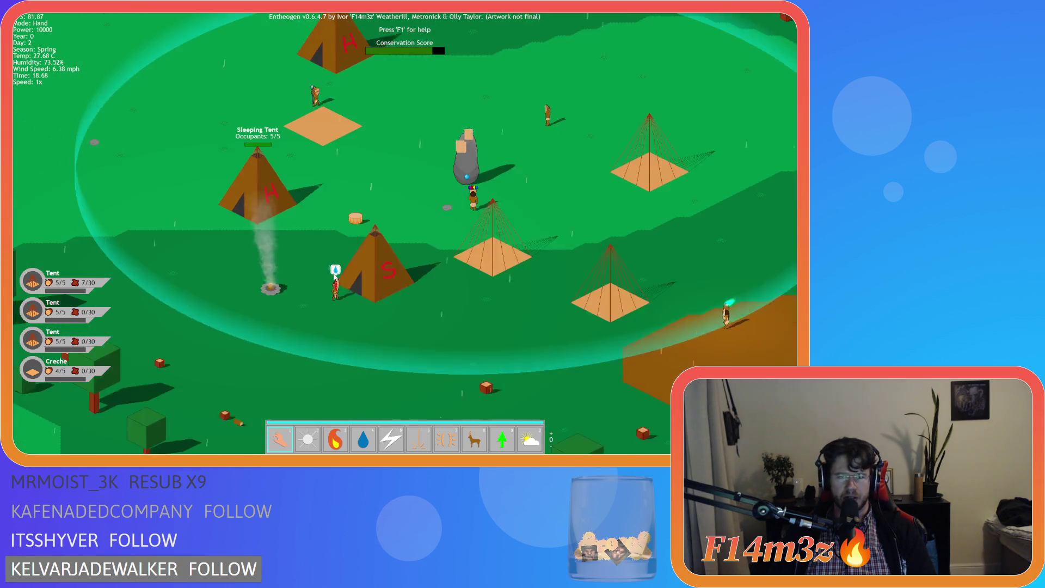
key(d)
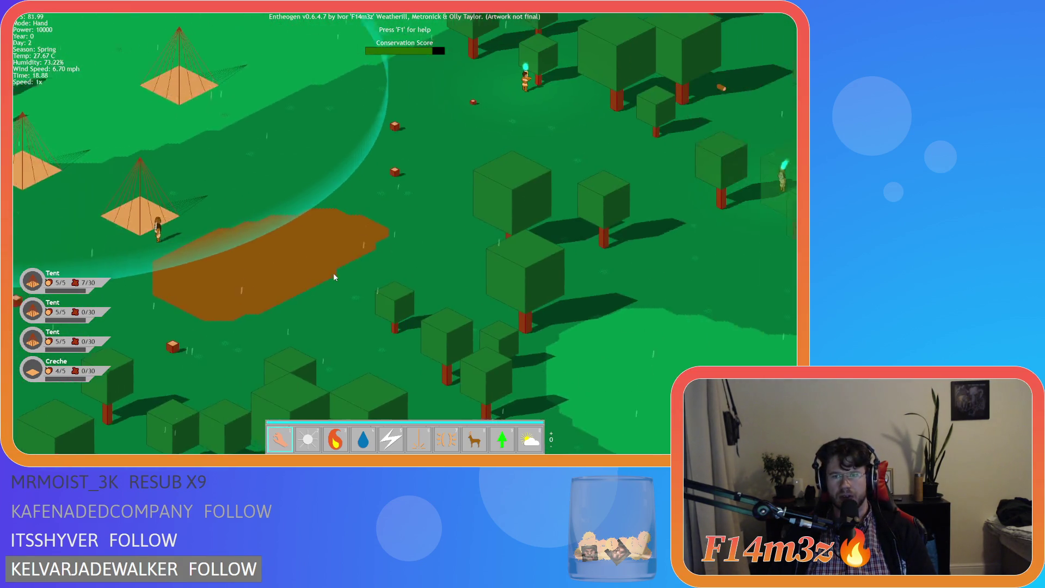
scroll(334, 277, down, 5)
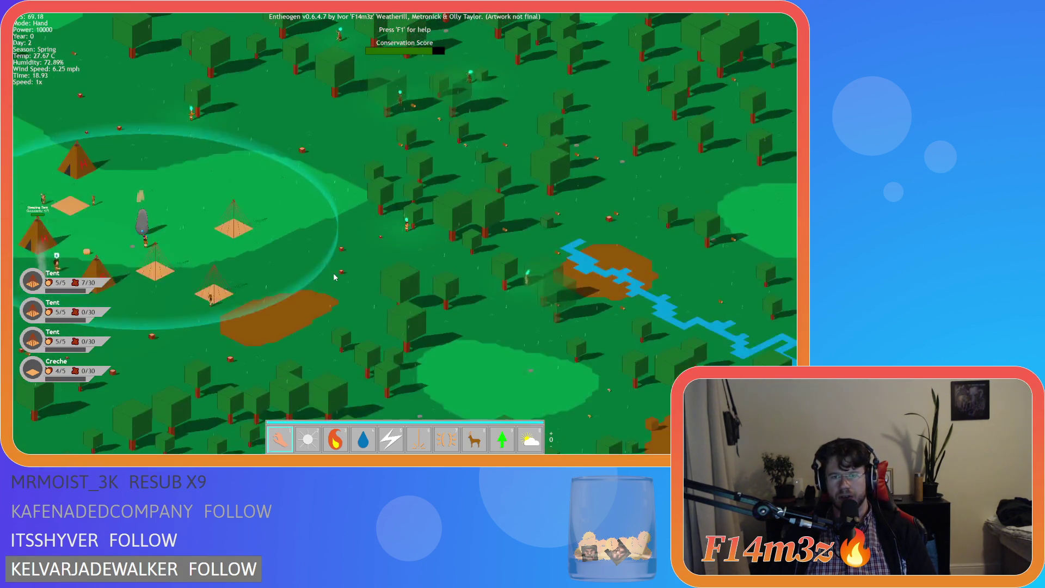
key(s)
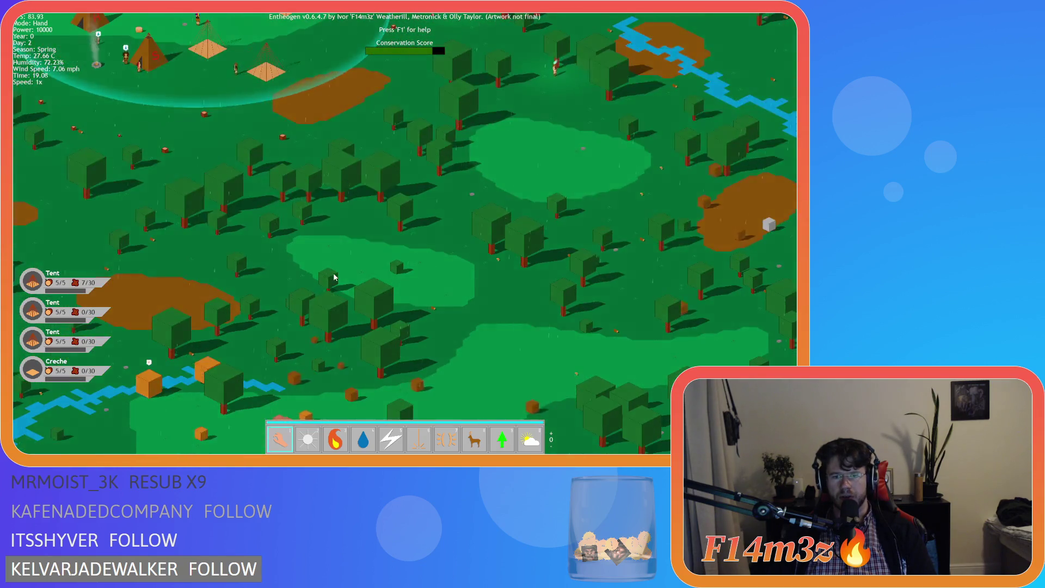
key(s)
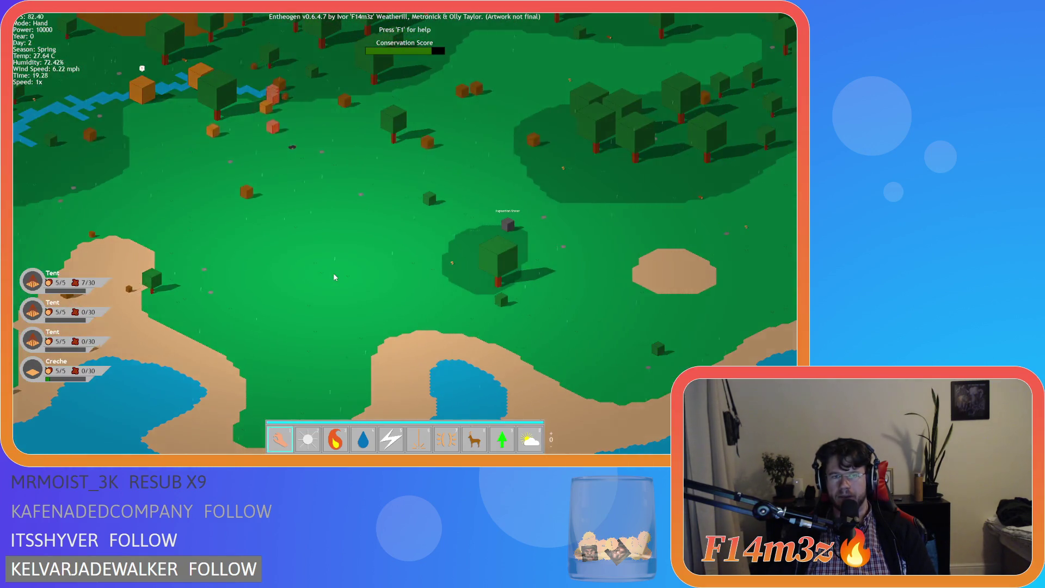
key(w)
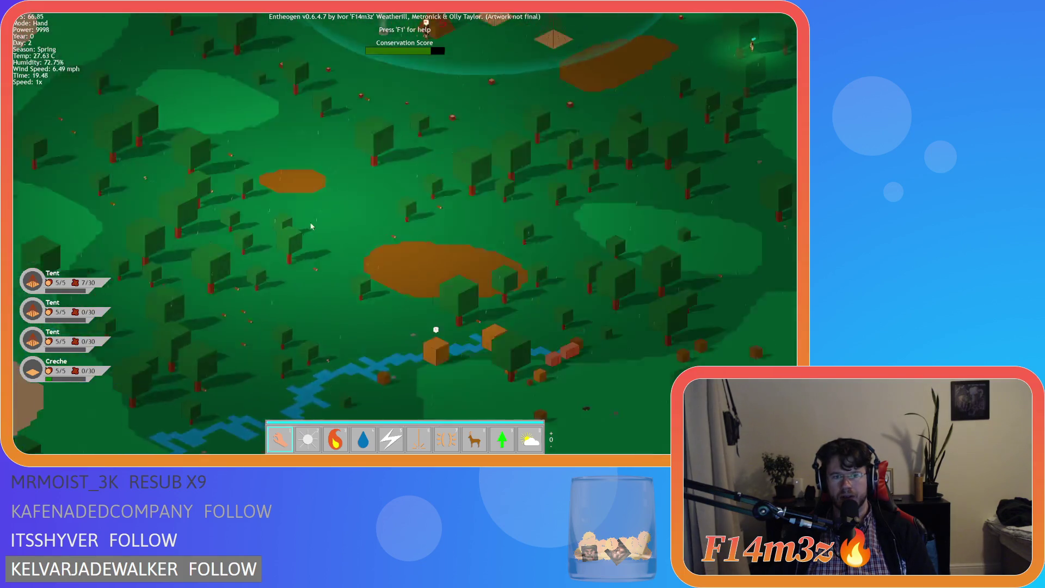
key(a)
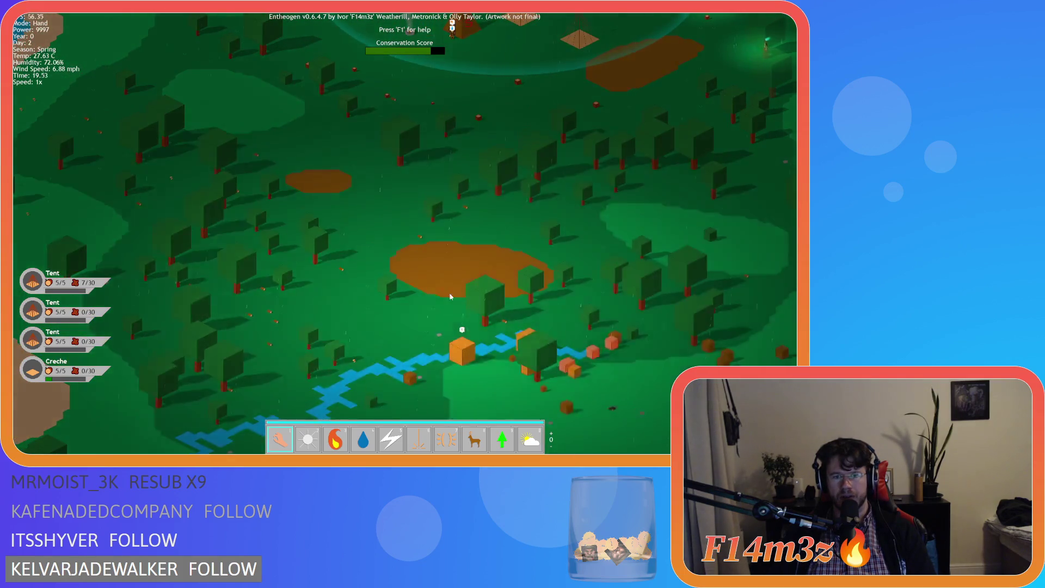
key(w)
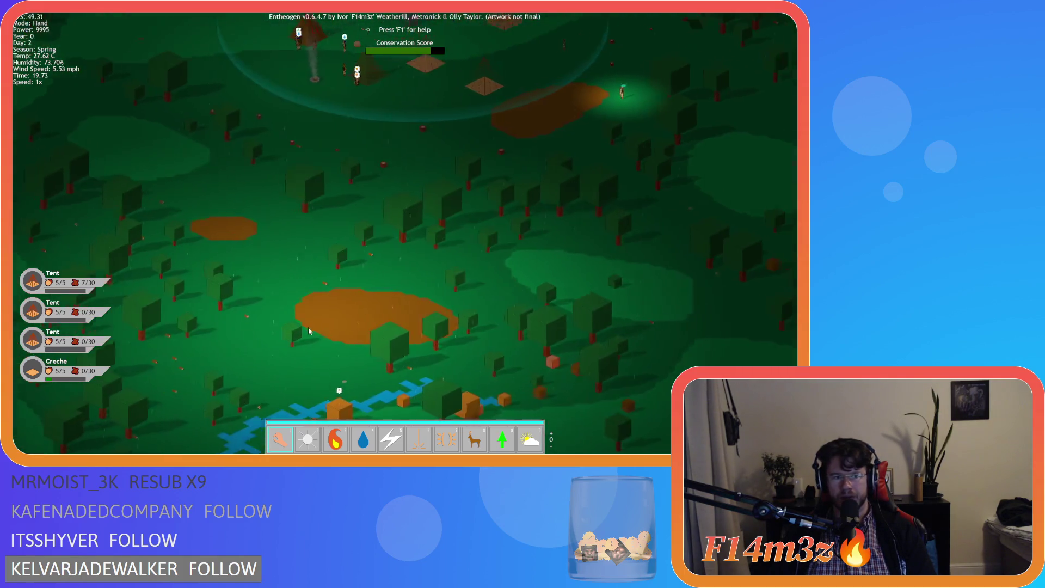
scroll(288, 311, up, 3)
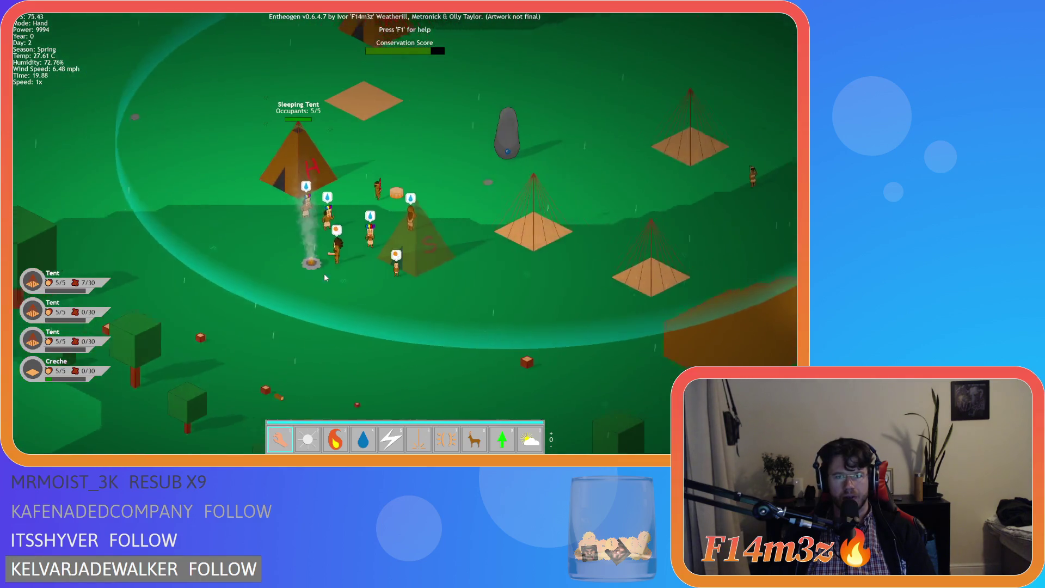
scroll(324, 274, down, 3)
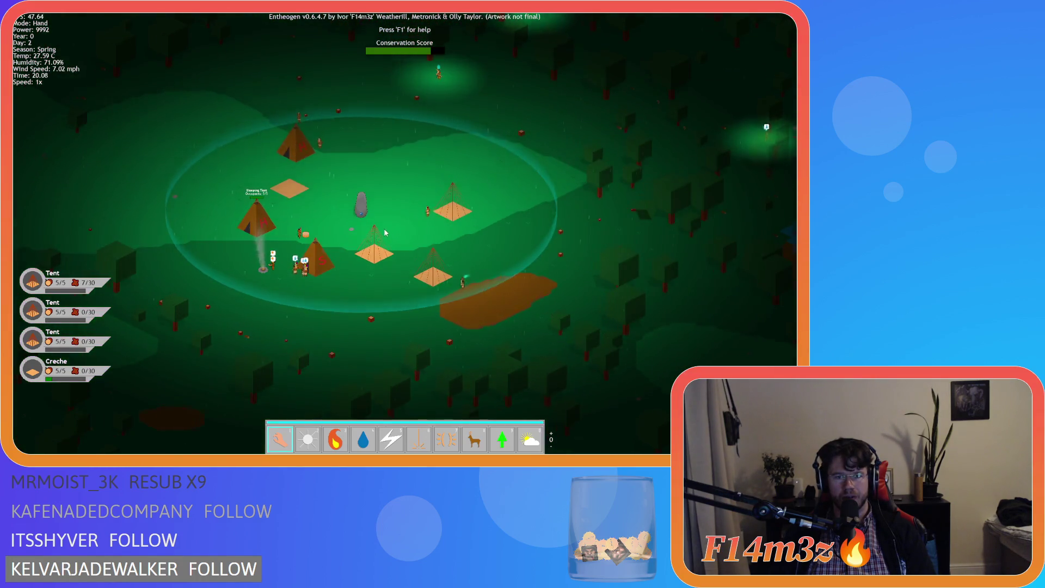
key(d)
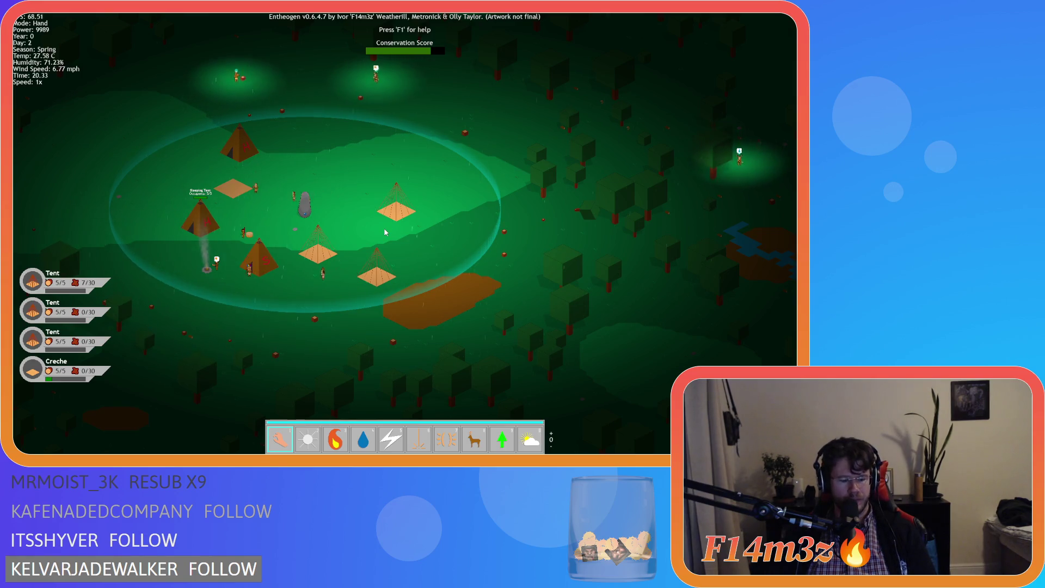
Step: Open the stone totem's Camp window, then close it to bring up the quit prompt
click(305, 205)
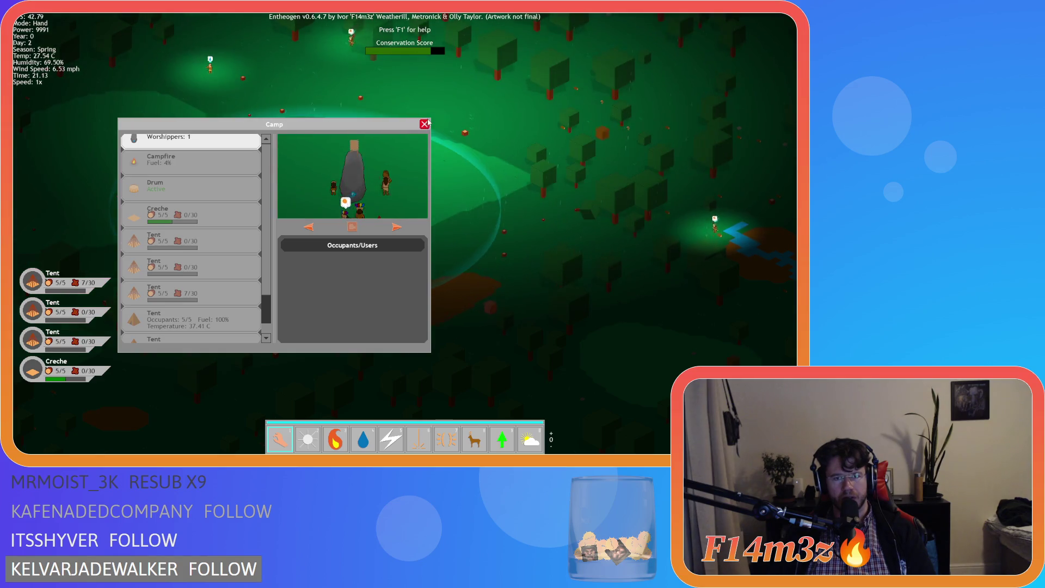
key(Escape)
key(Escape)
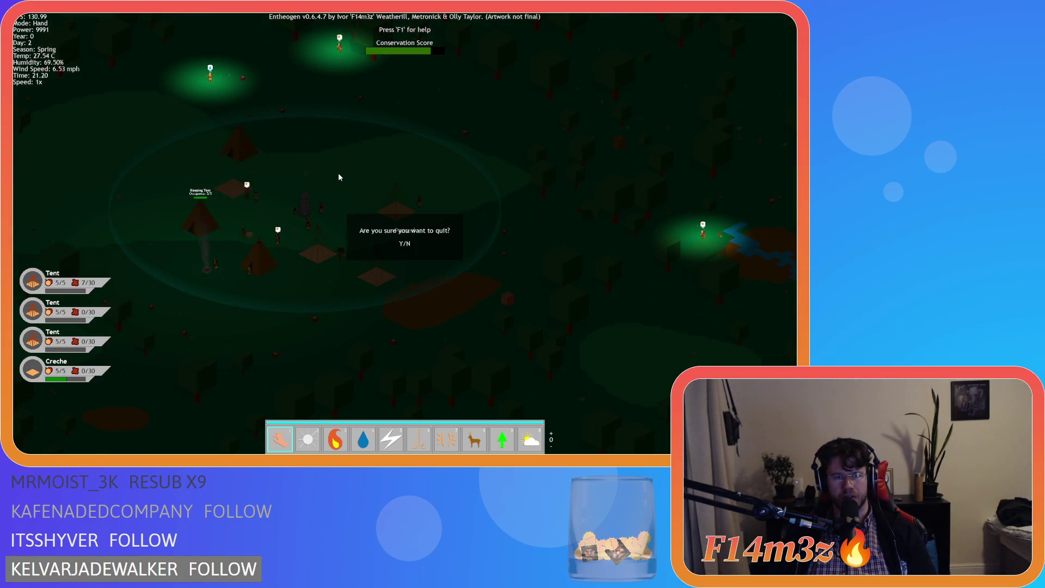
Step: Quit the game, change the 440 value on line 33 to 464, and rebuild
key(y)
double_click(309, 199)
text(464)
click(322, 200)
key(F5)
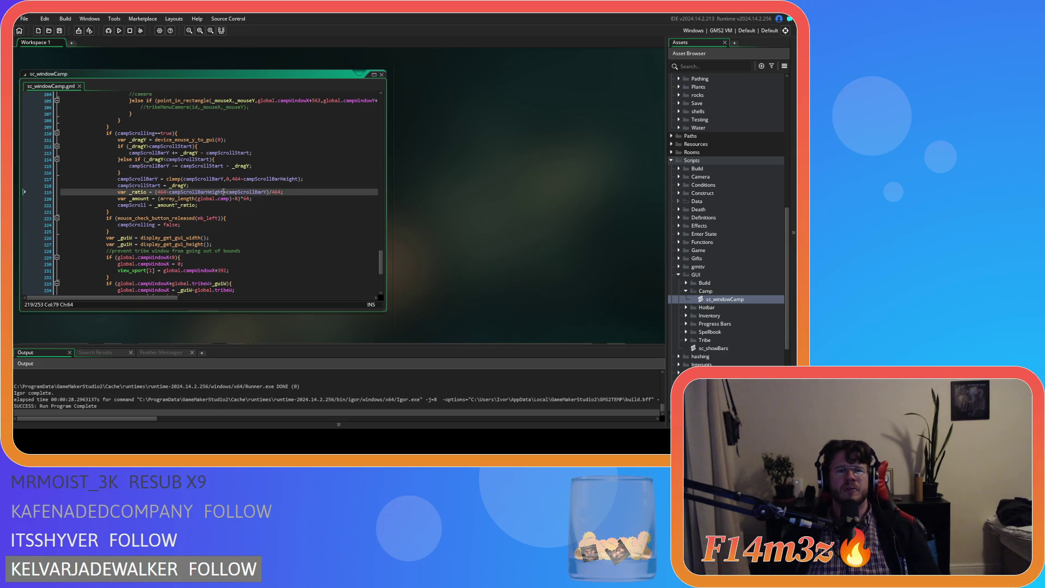
Step: Make line 219's _ratio divide by 464-campScrollBarHeight, save sc_windowCamp, and run the game
drag(225, 191, 157, 195)
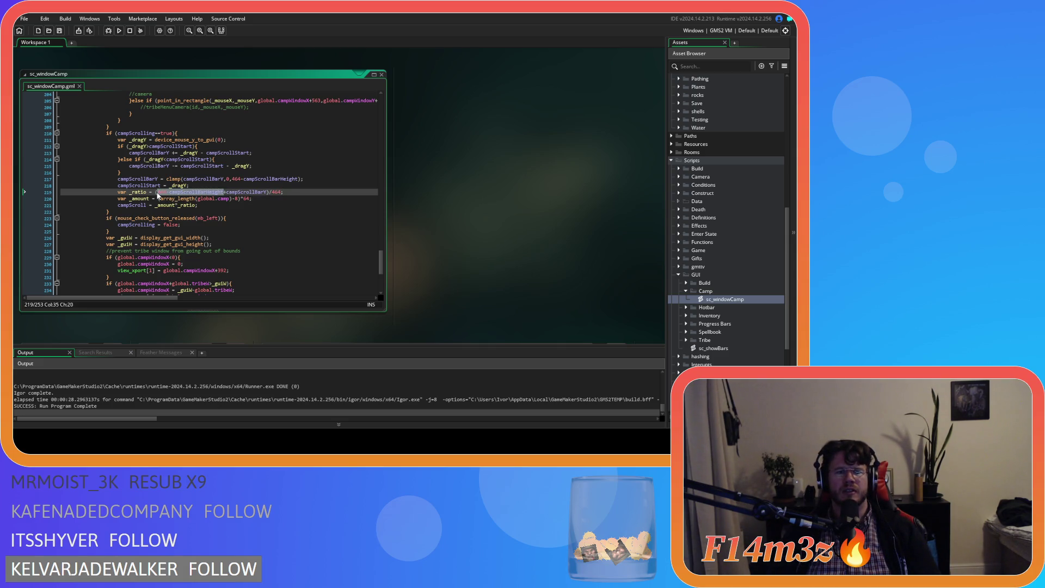
key(ctrl+x)
key(ctrl+z)
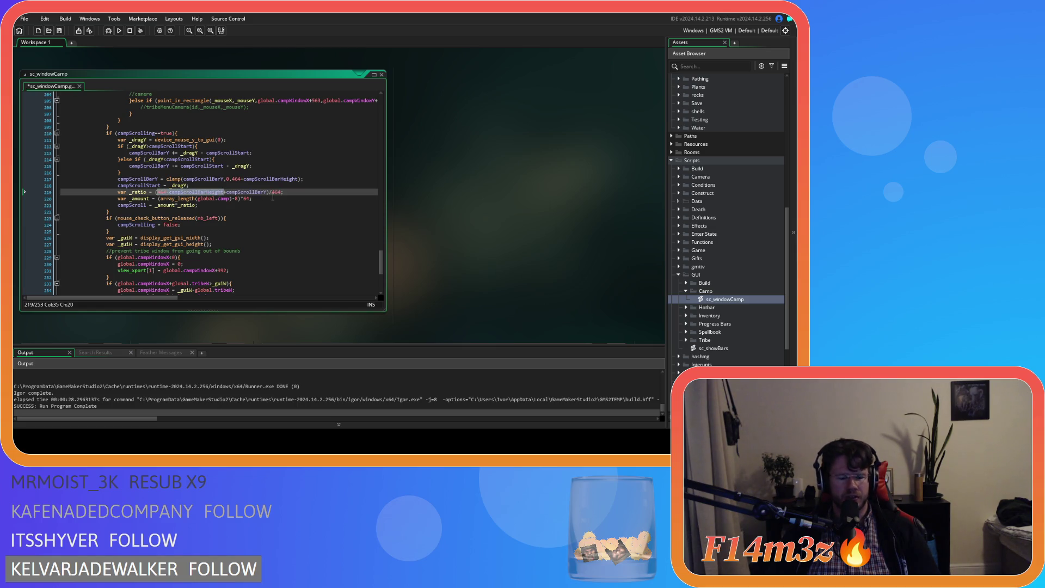
double_click(276, 192)
key(ctrl+v)
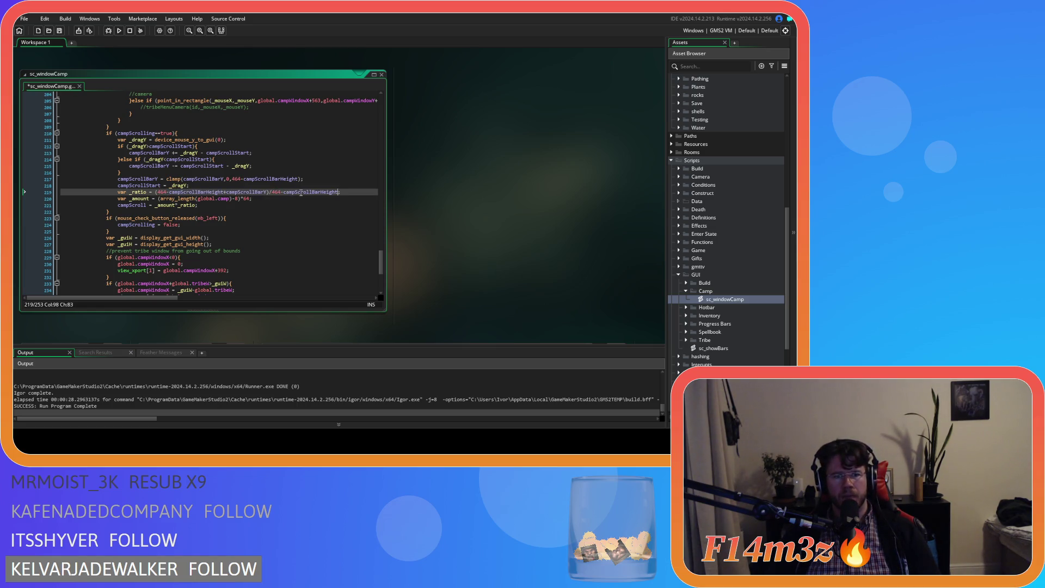
text(;)
key(ctrl+s)
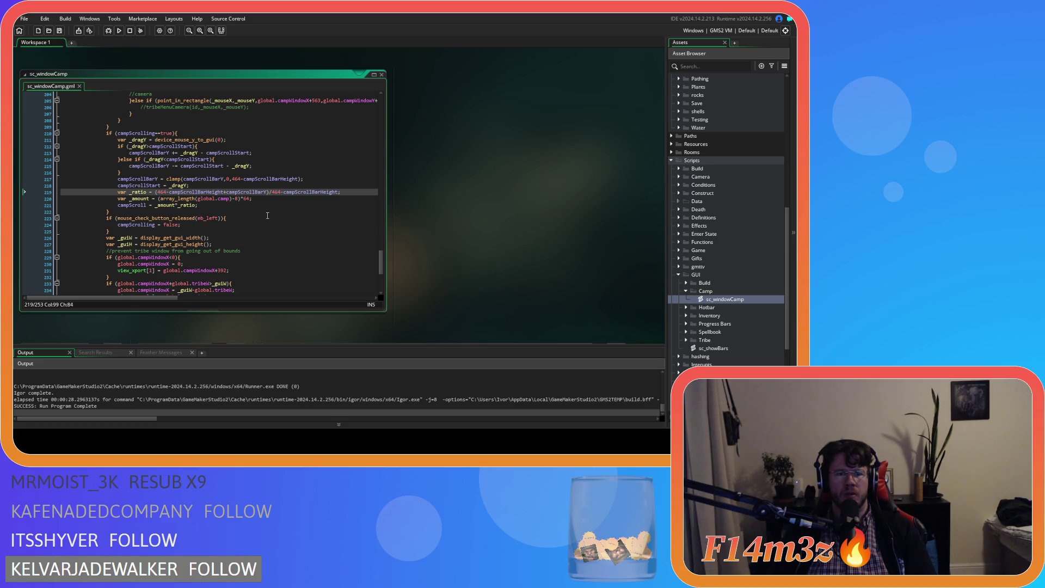
key(F5)
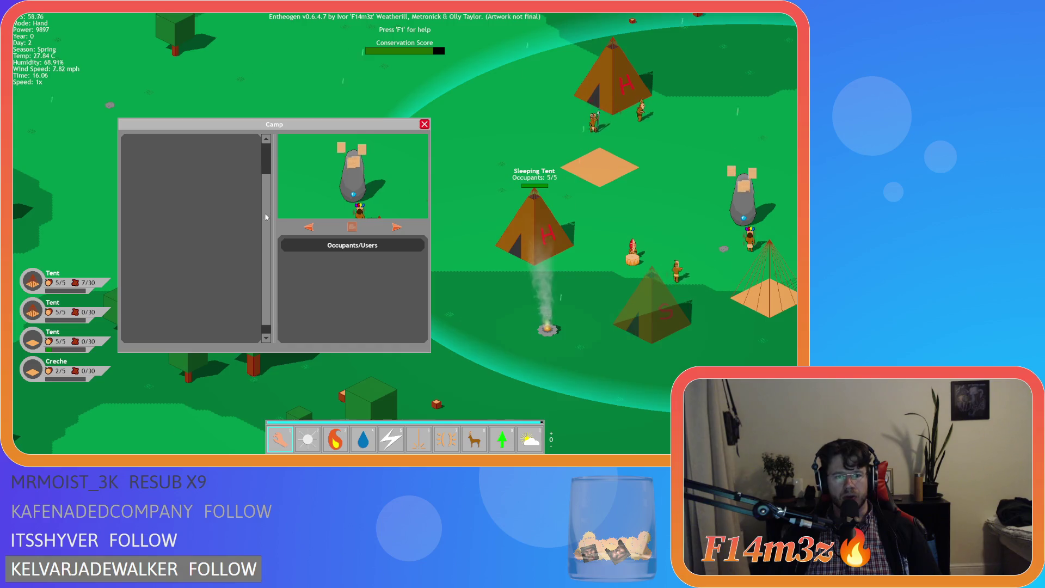
Step: Close the Camp window to bring up the quit prompt
key(Escape)
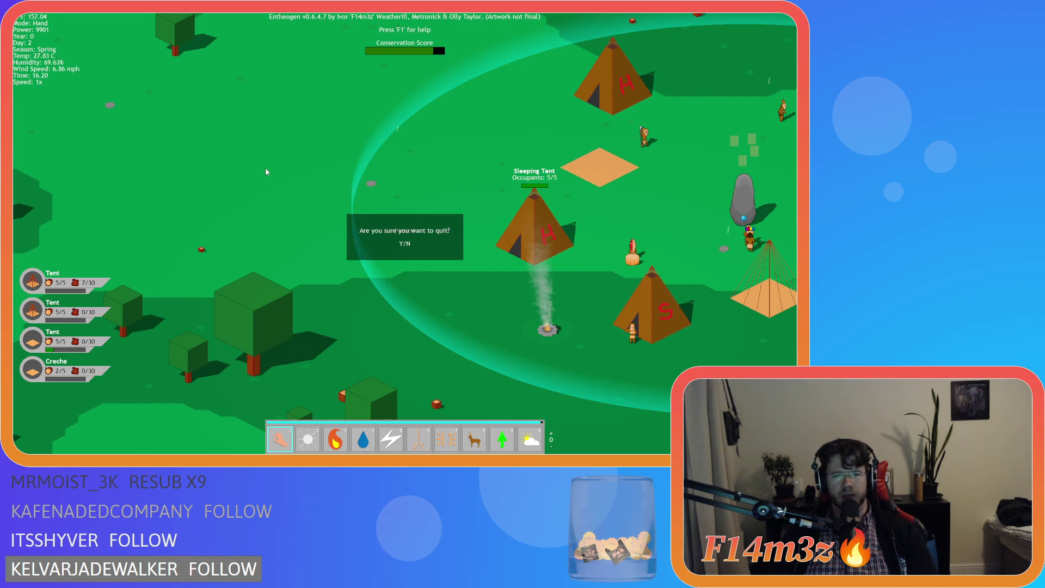
Step: Quit the game and revert line 219's divisor to plain 464, then save
key(y)
click(330, 192)
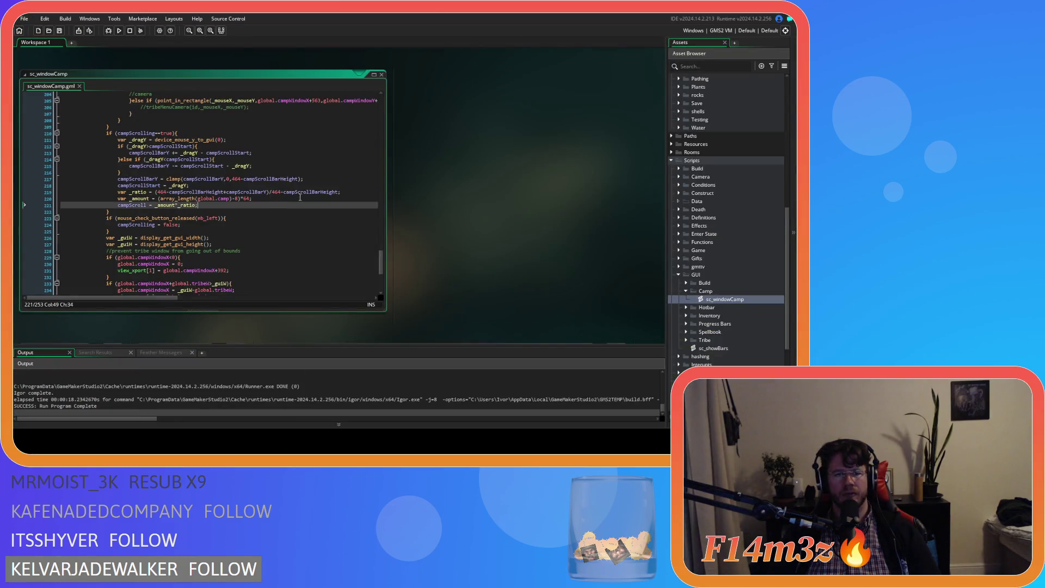
key(End)
key(ctrl+s)
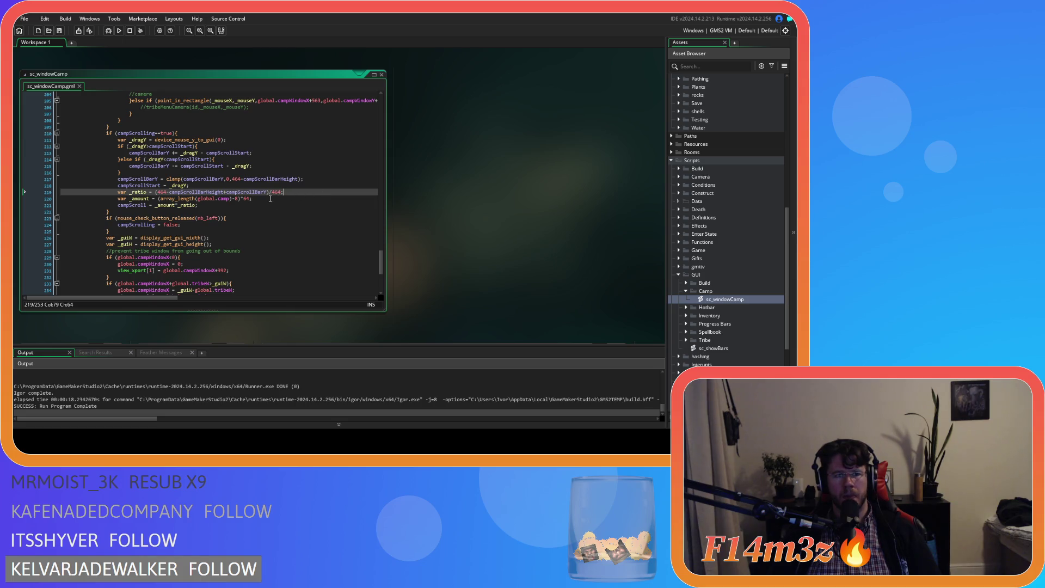
Step: Highlight every use of campScrollBarY from line 219, then clear the highlights
click(245, 193)
double_click(245, 192)
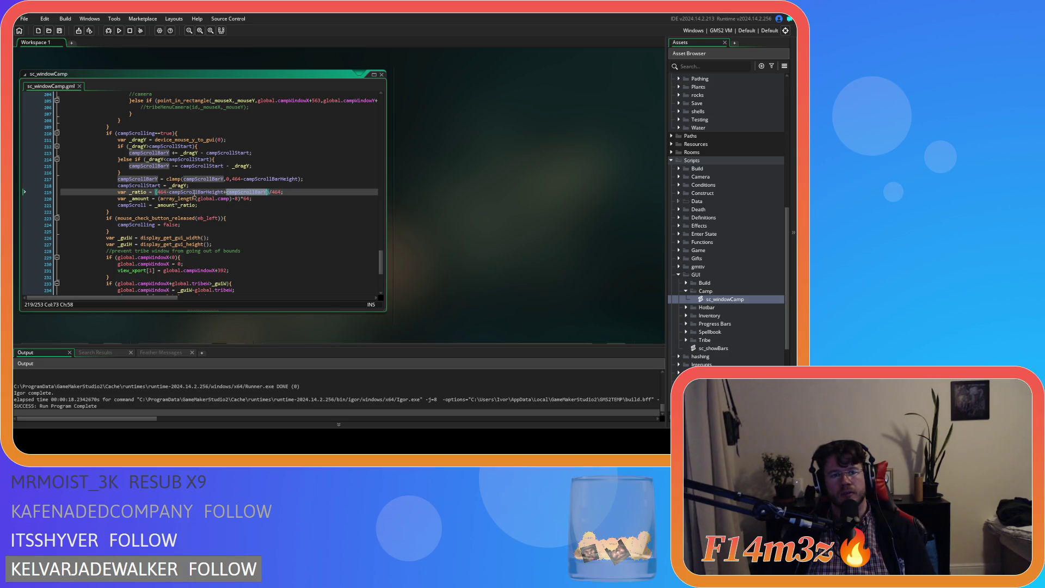
click(287, 195)
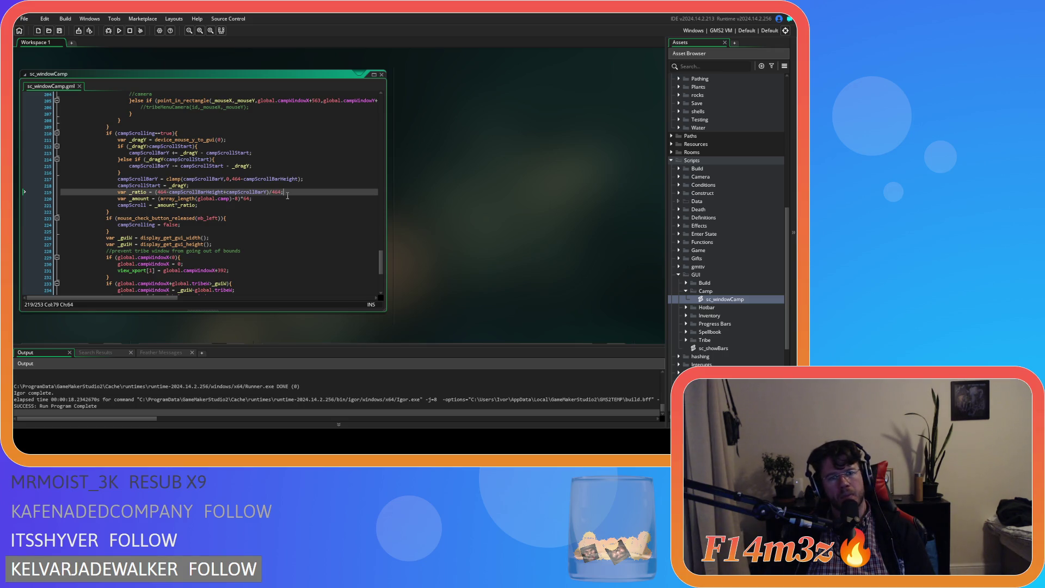
drag(267, 193, 226, 192)
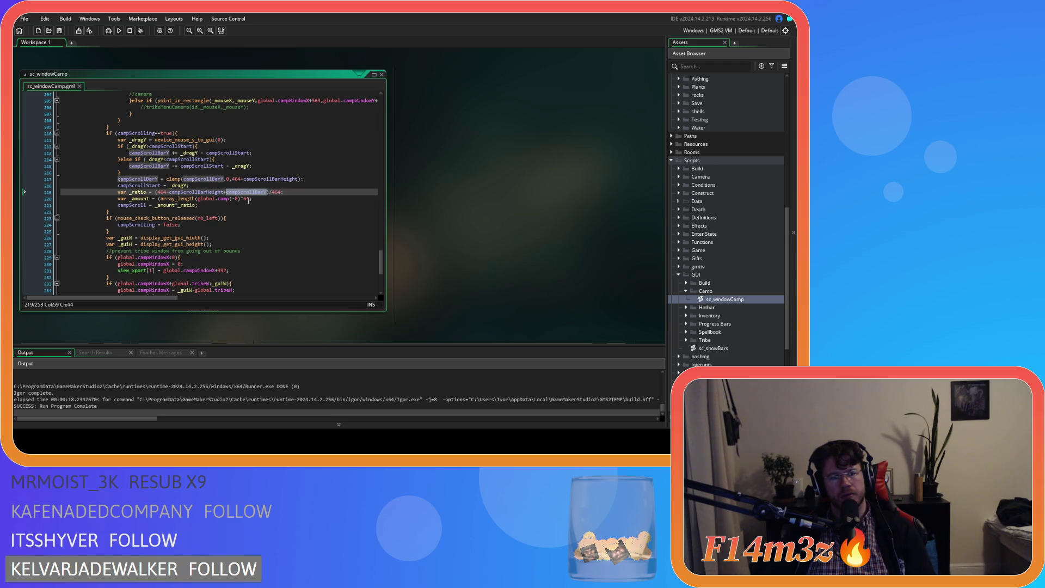
click(302, 194)
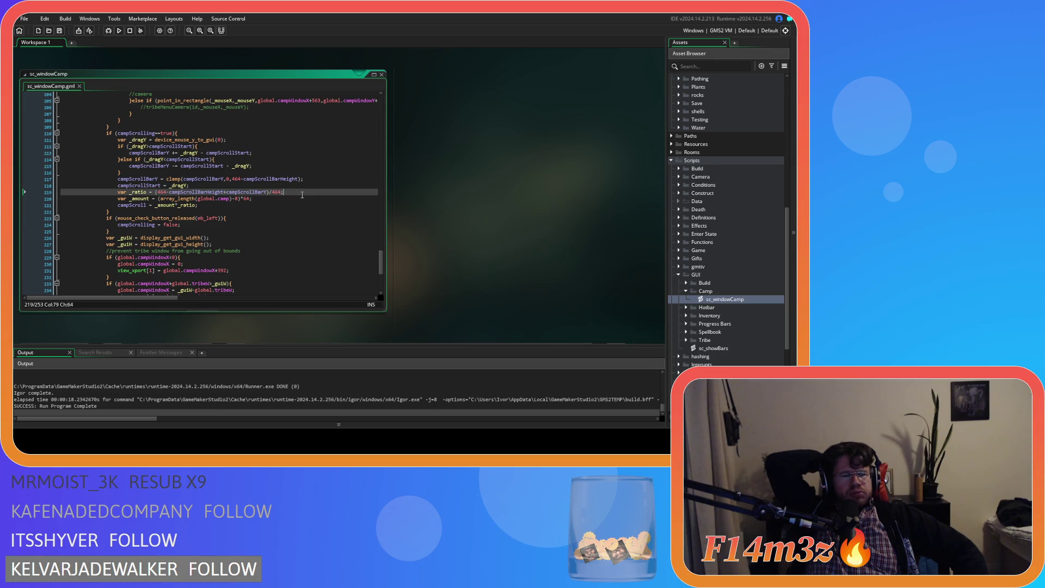
Step: Review campScrollBarY's other uses, then place the caret inside the _ratio opening bracket on line 219
click(244, 191)
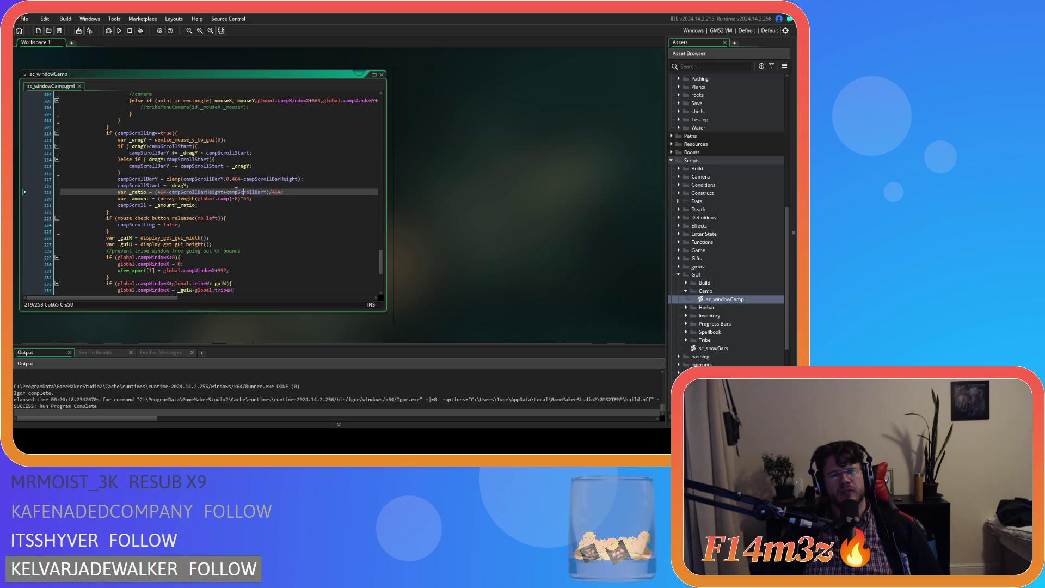
double_click(236, 192)
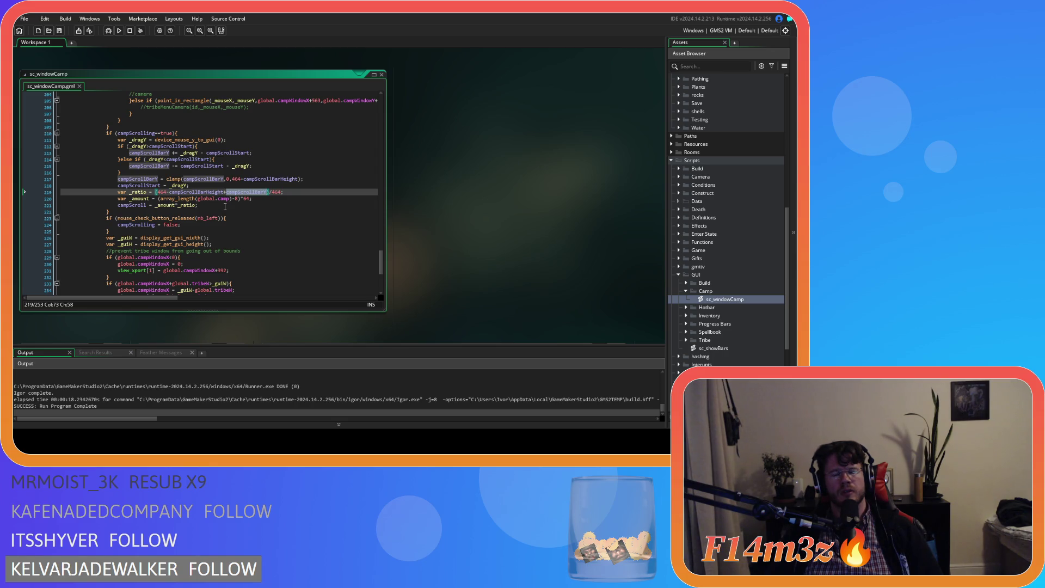
click(290, 194)
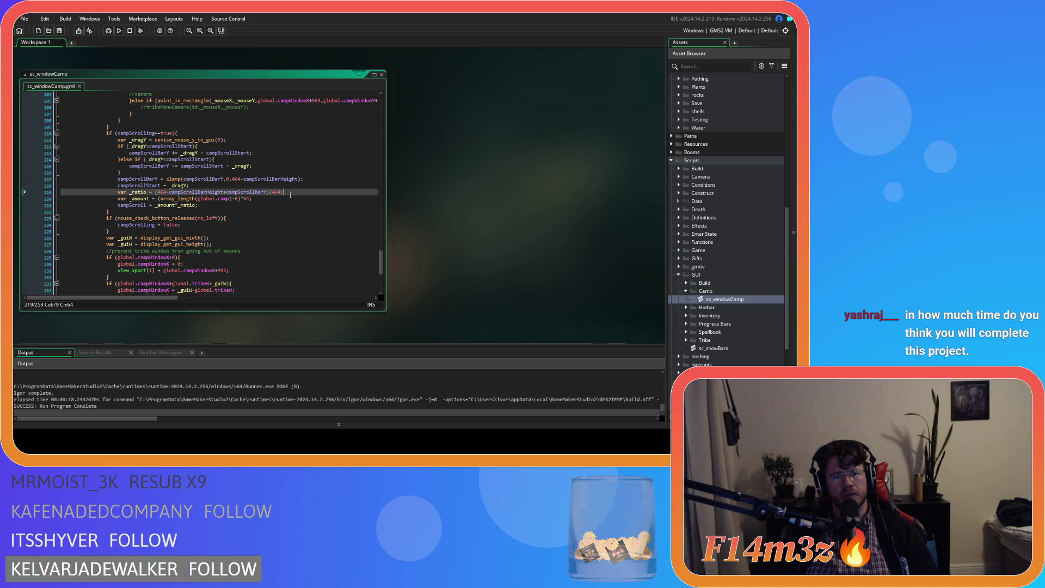
click(157, 192)
Step: Move 464-campScrollBarHeight out of the bracket so it follows /464, and save
drag(157, 191, 224, 197)
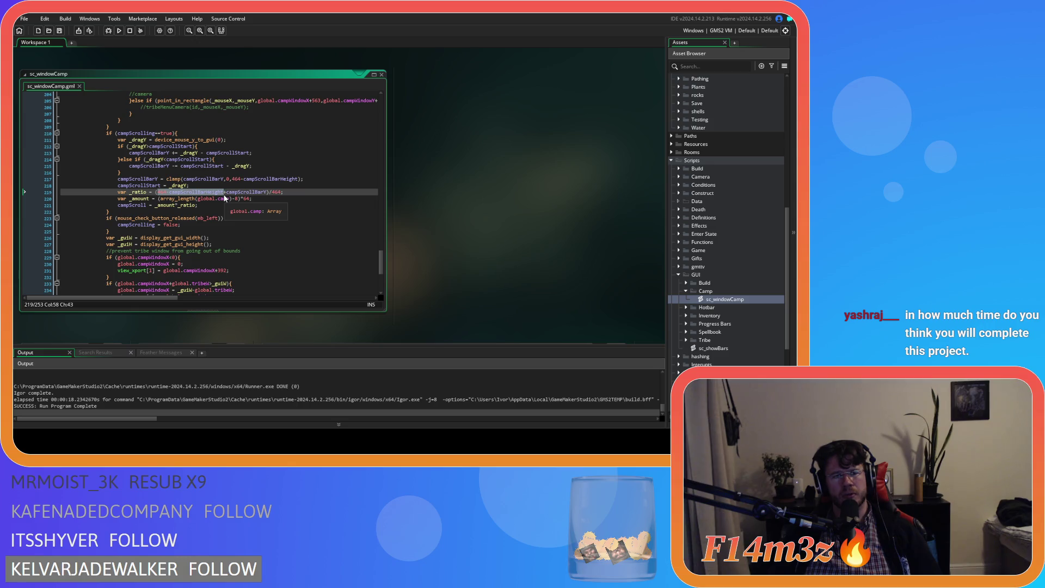
key(Delete)
key(Delete)
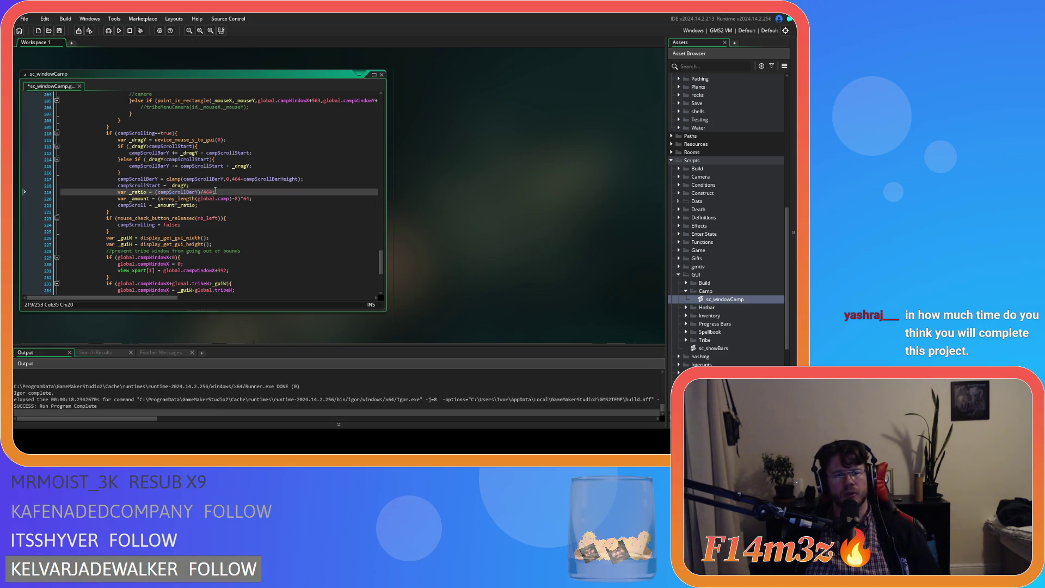
key(ctrl+v)
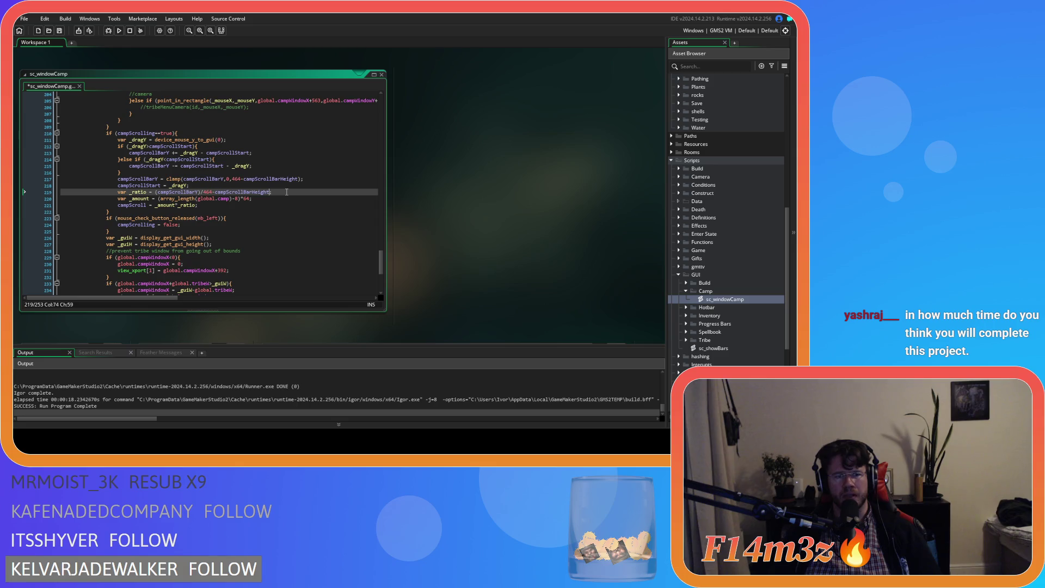
text(;)
key(ctrl+s)
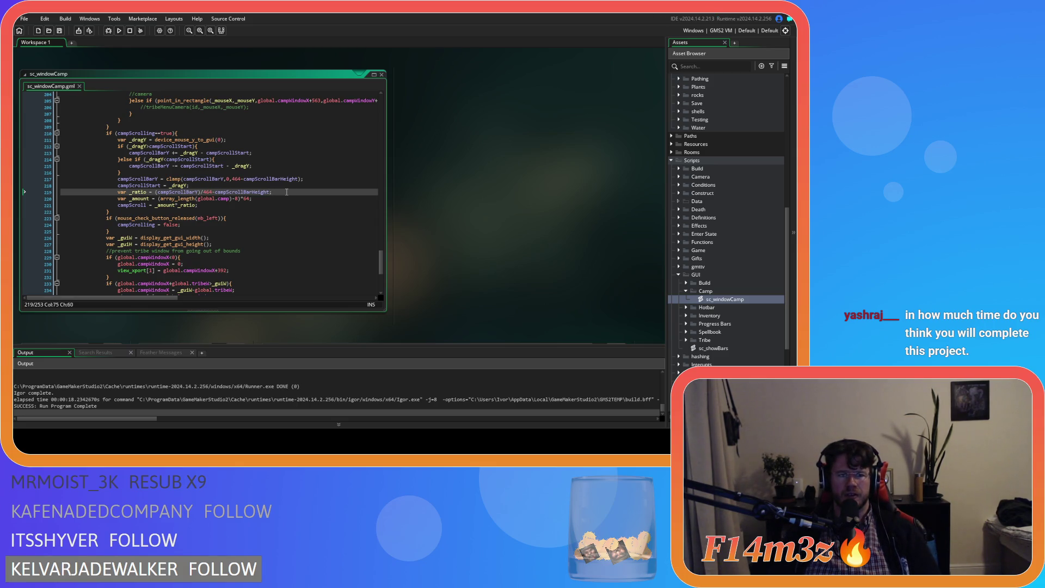
Step: Remove the brackets around campScrollBarY on line 219 and save the script
click(201, 192)
key(BackSpace)
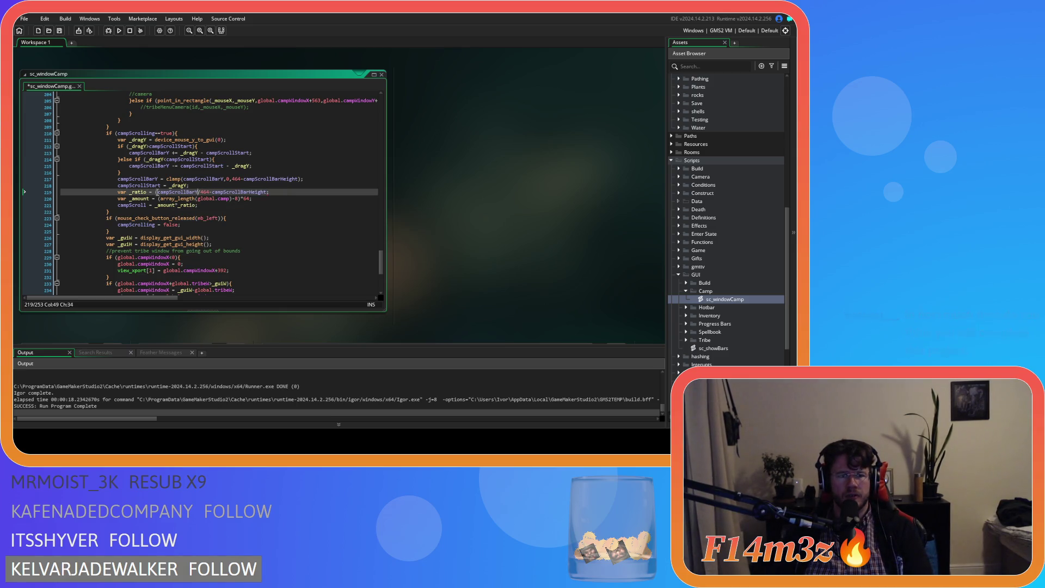
key(BackSpace)
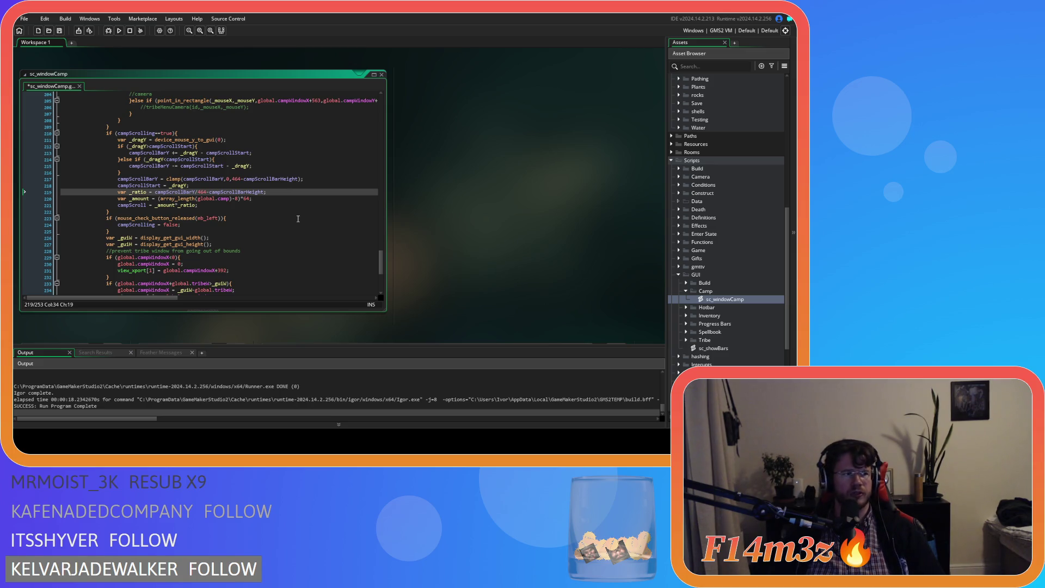
key(ctrl+s)
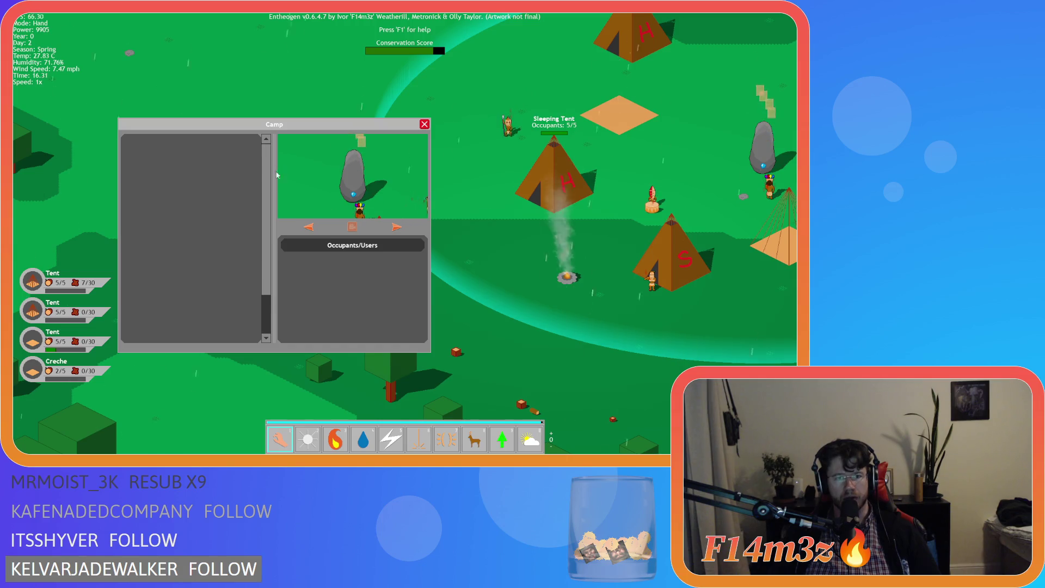
key(Escape)
key(Escape)
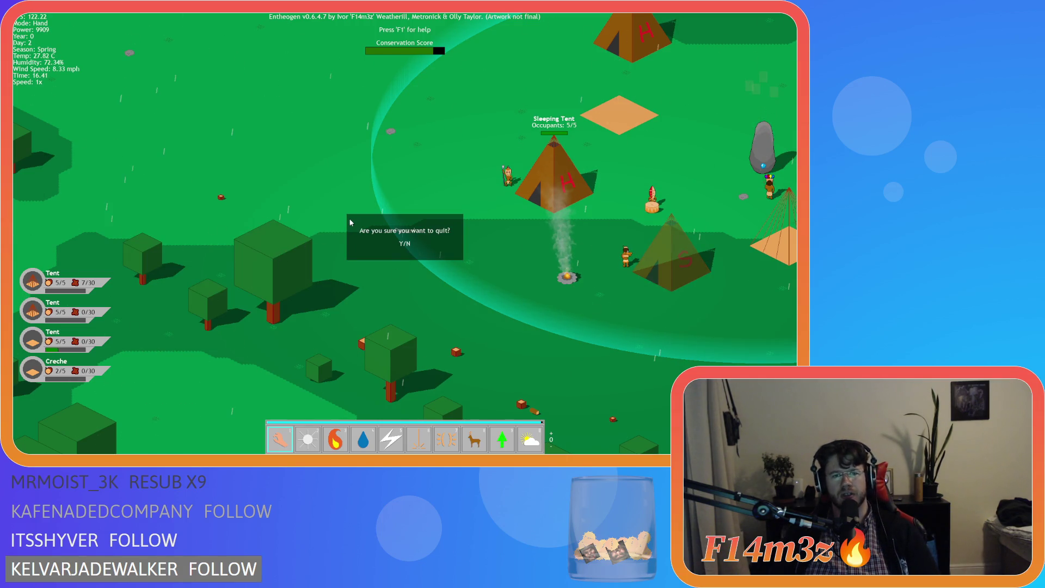
key(Return)
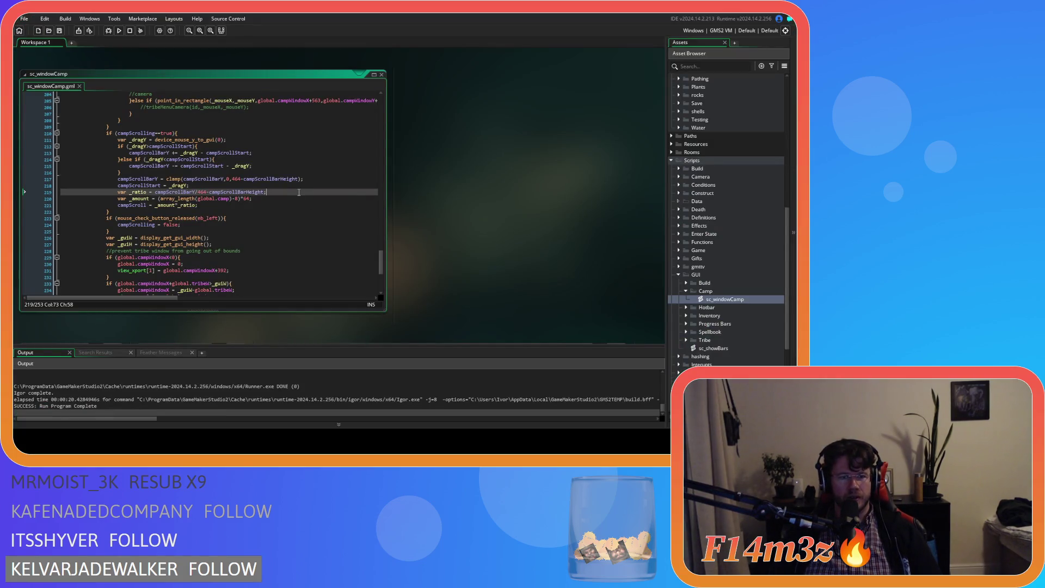
Step: Restore _ratio to (464-campScrollBarHeight+campScrollBarY)/464 and launch a new test run
text())
key(BackSpace)
key(BackSpace)
key(BackSpace)
text(()
text(464-campScrollBarHeight)
click(299, 192)
key(F5)
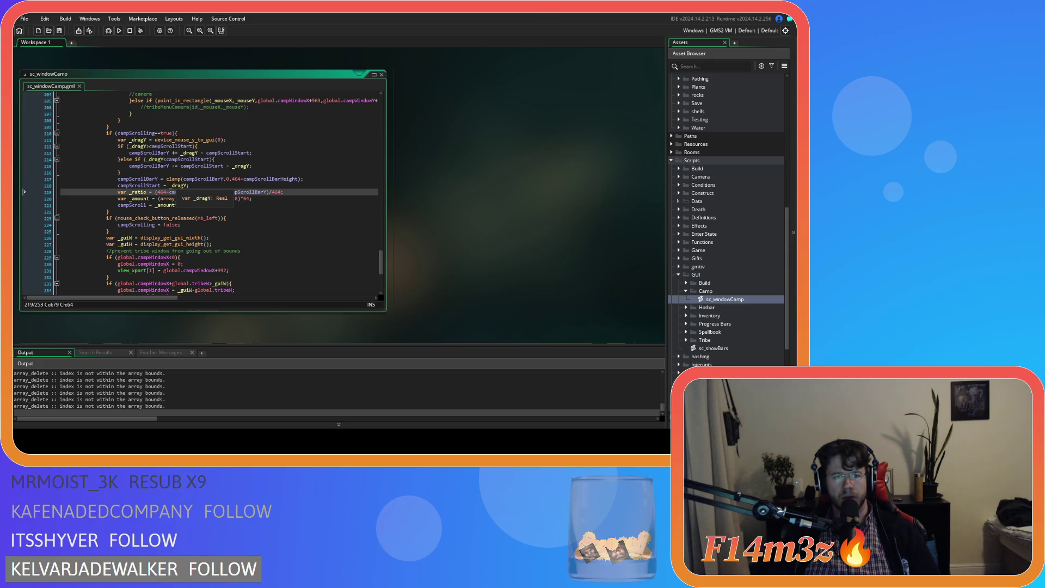
key(alt+Tab)
Step: Scroll the Camp list through Worshippers, Campfire, Drum, Creche and Tents, then quit the game
scroll(267, 208, down, 2)
scroll(267, 208, up, 2)
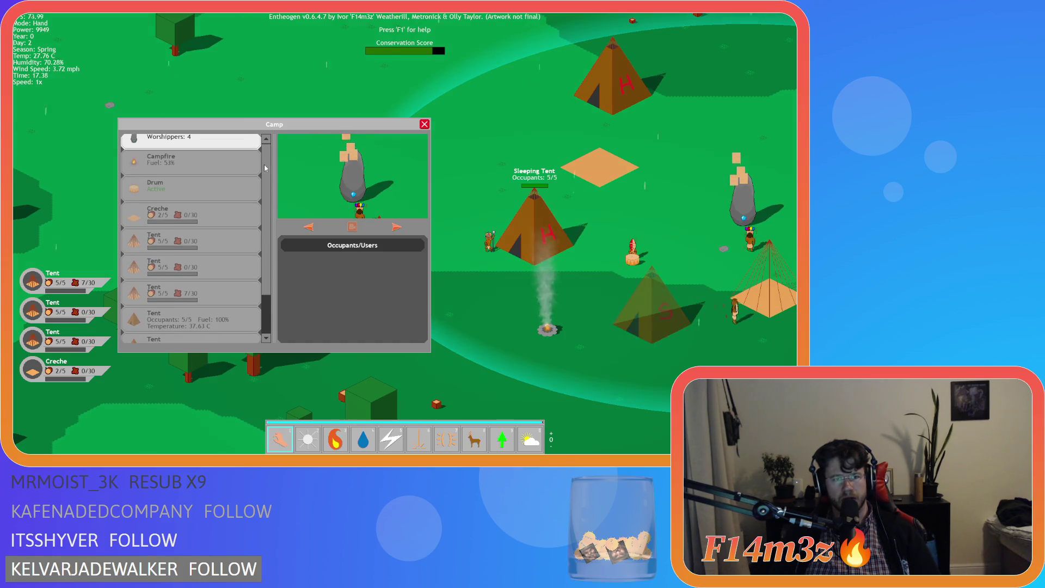
scroll(268, 207, down, 1)
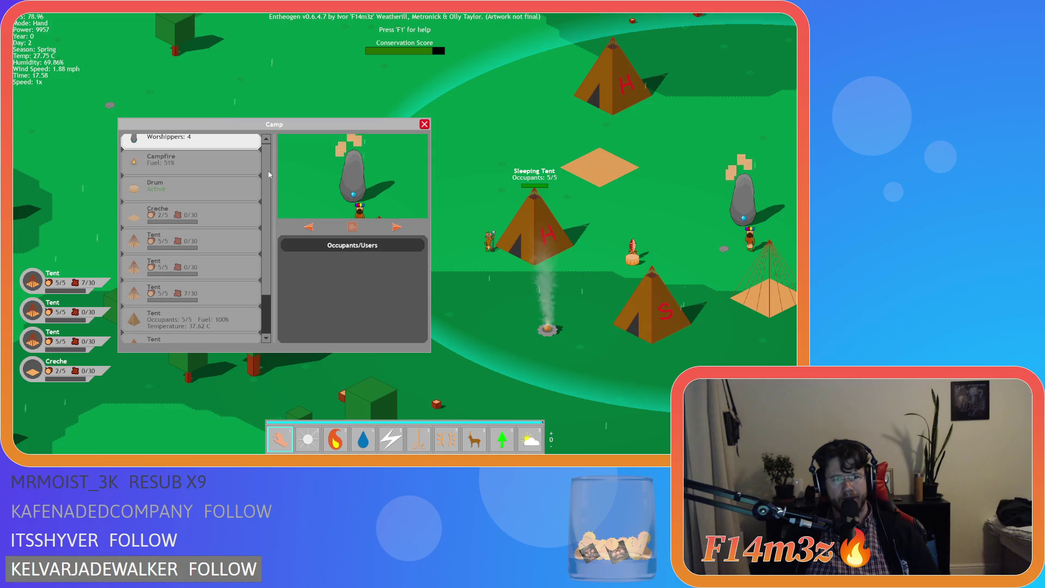
scroll(272, 202, up, 1)
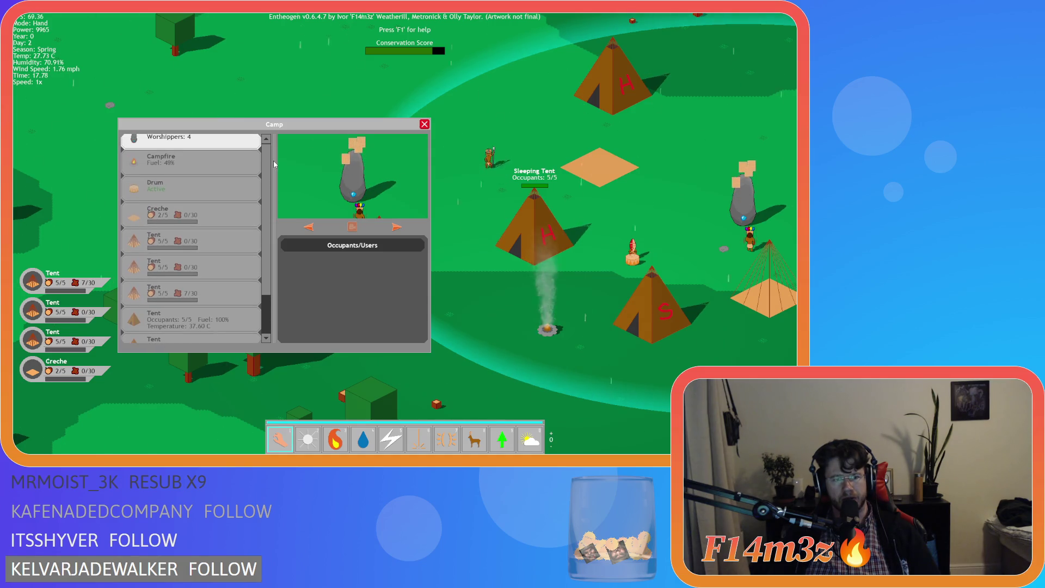
key(Escape)
key(Escape)
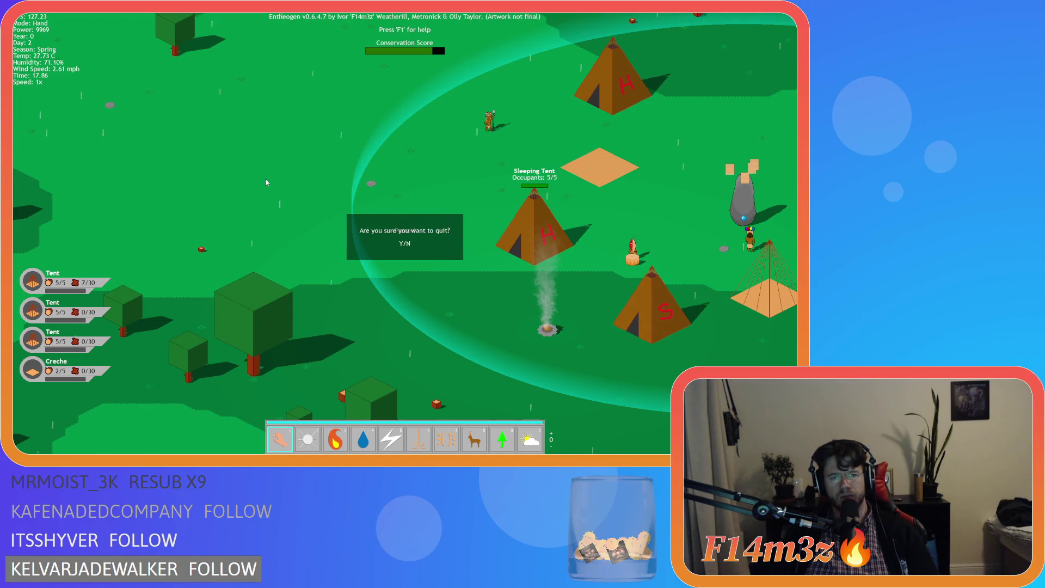
key(y)
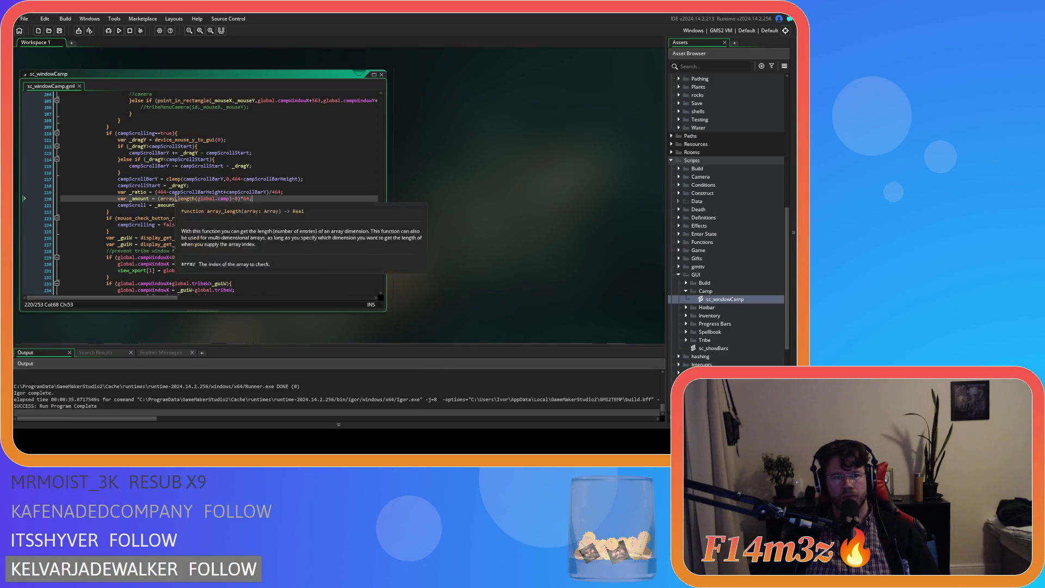
click(200, 192)
click(197, 198)
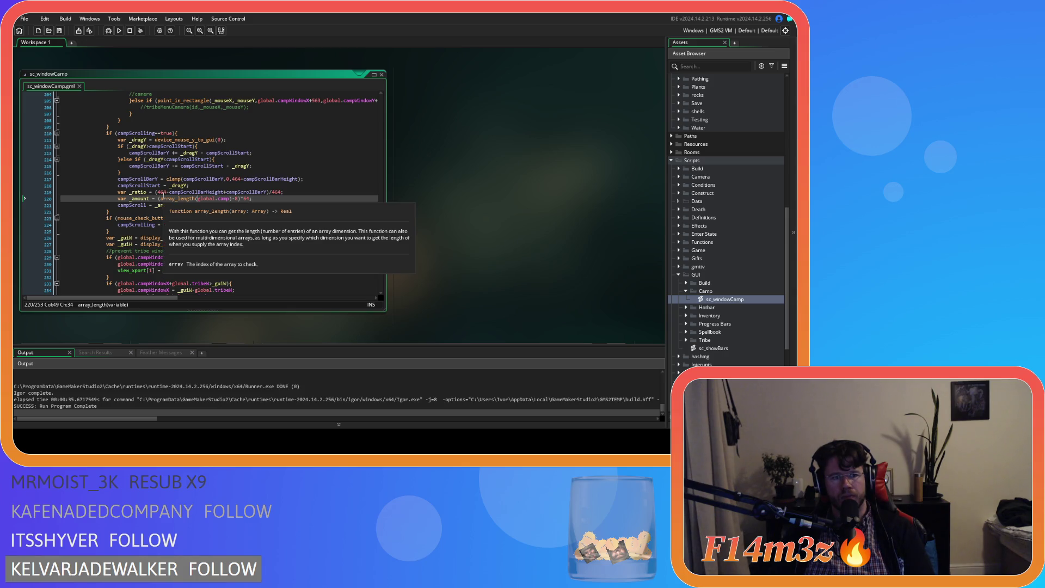
click(264, 198)
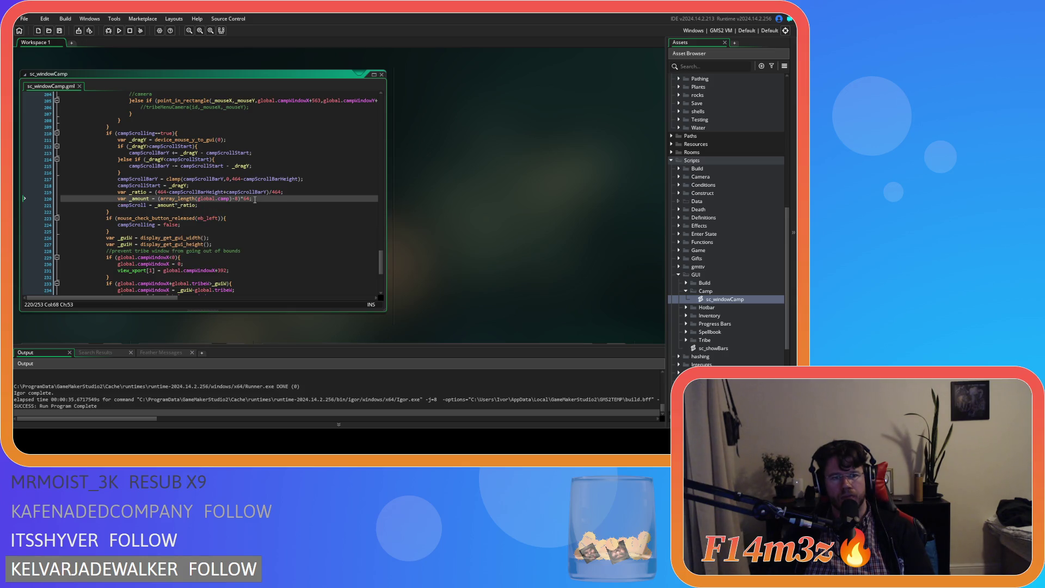
click(158, 192)
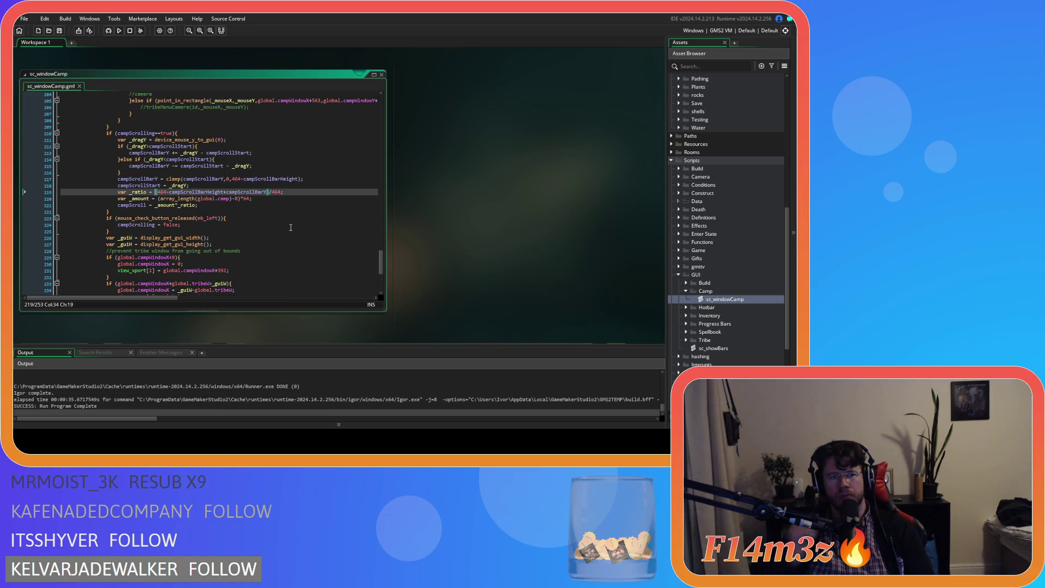
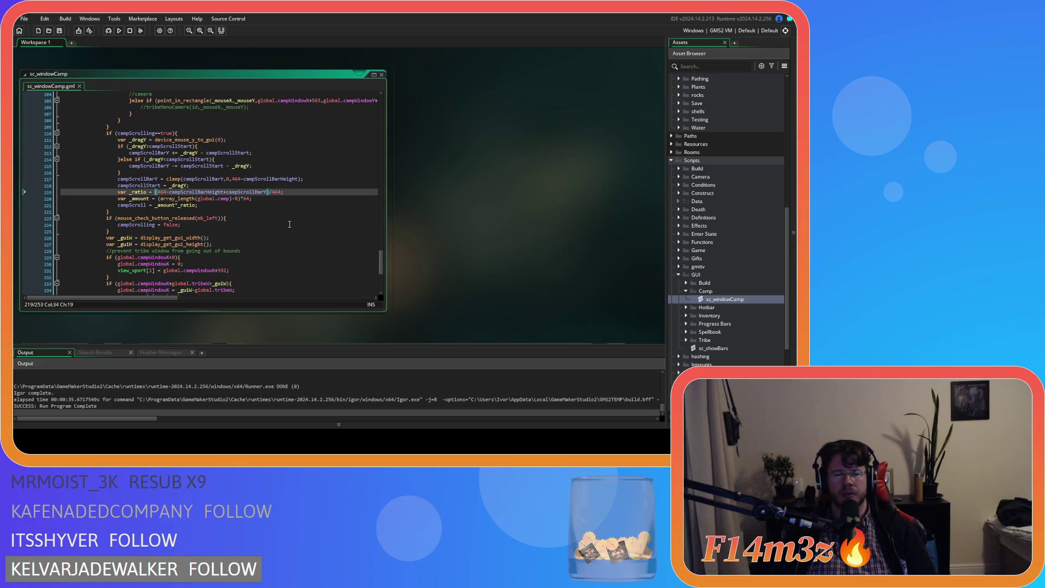
Step: Replace line 219's /464 divisor with (464-campScrollBarHeight), then build and run the game
click(274, 192)
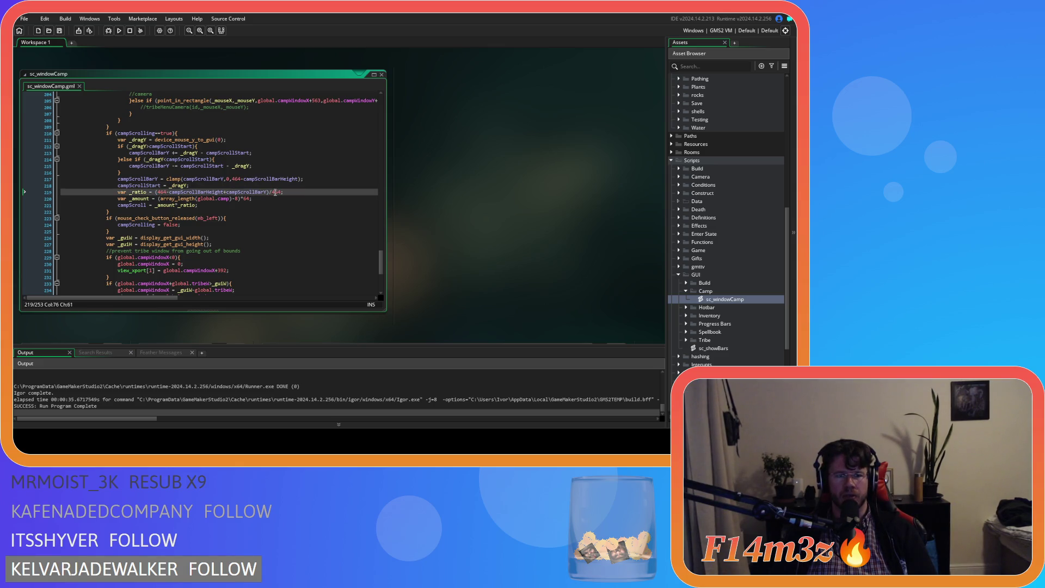
double_click(274, 192)
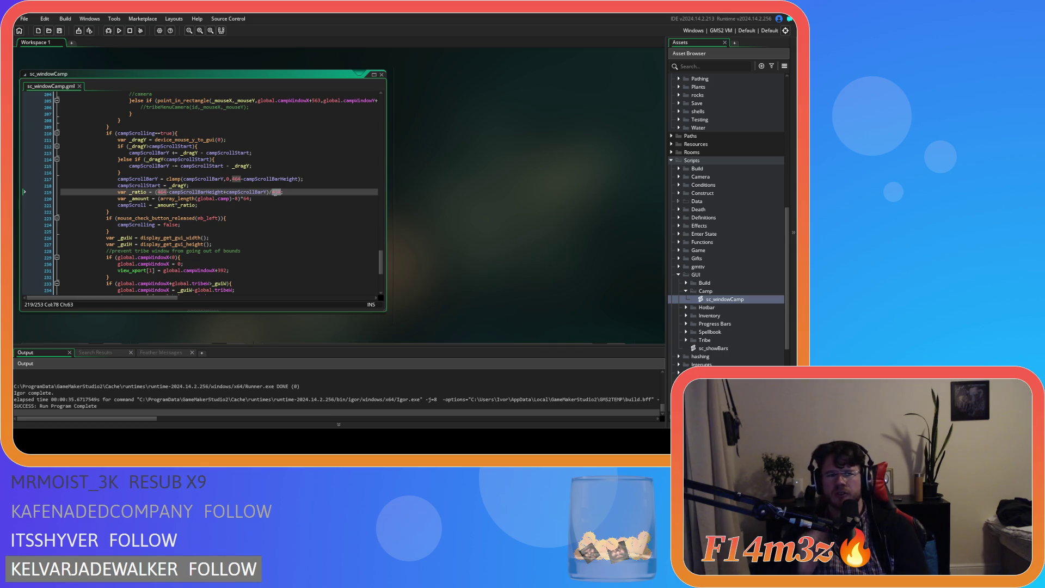
drag(158, 192, 222, 198)
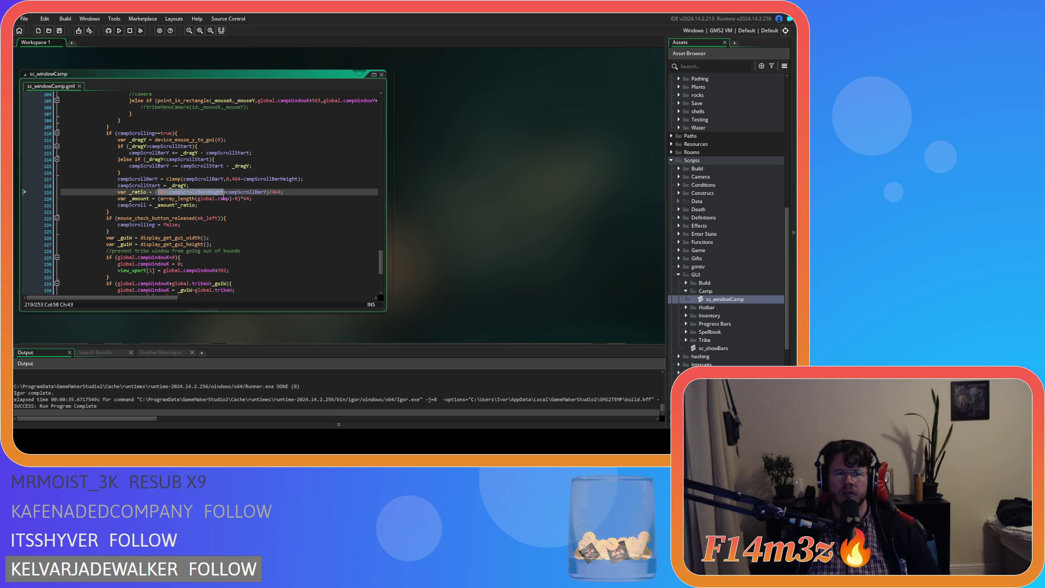
key(ctrl+c)
double_click(277, 192)
text(()
key(ctrl+v)
text())
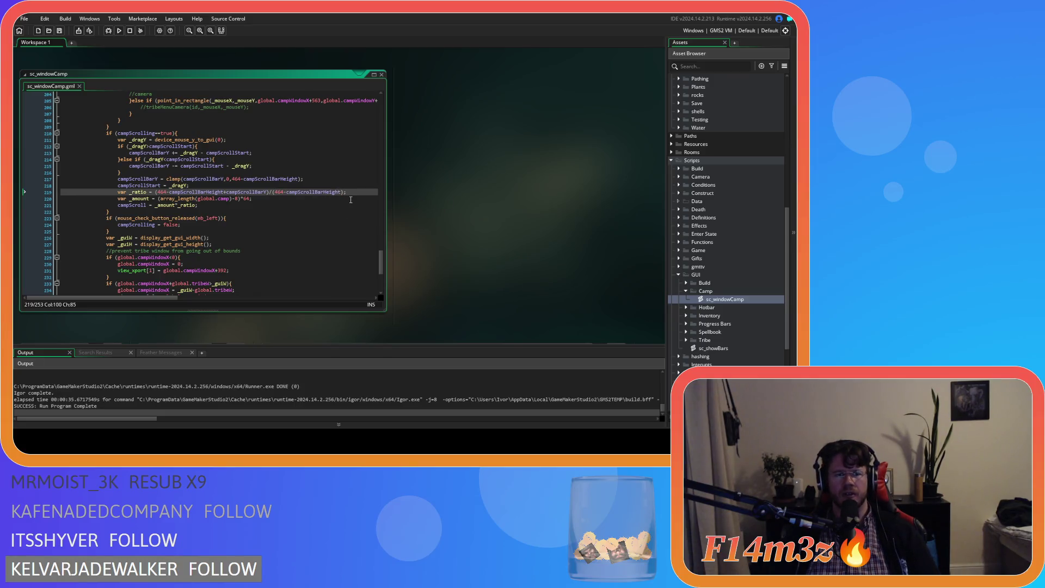
key(F5)
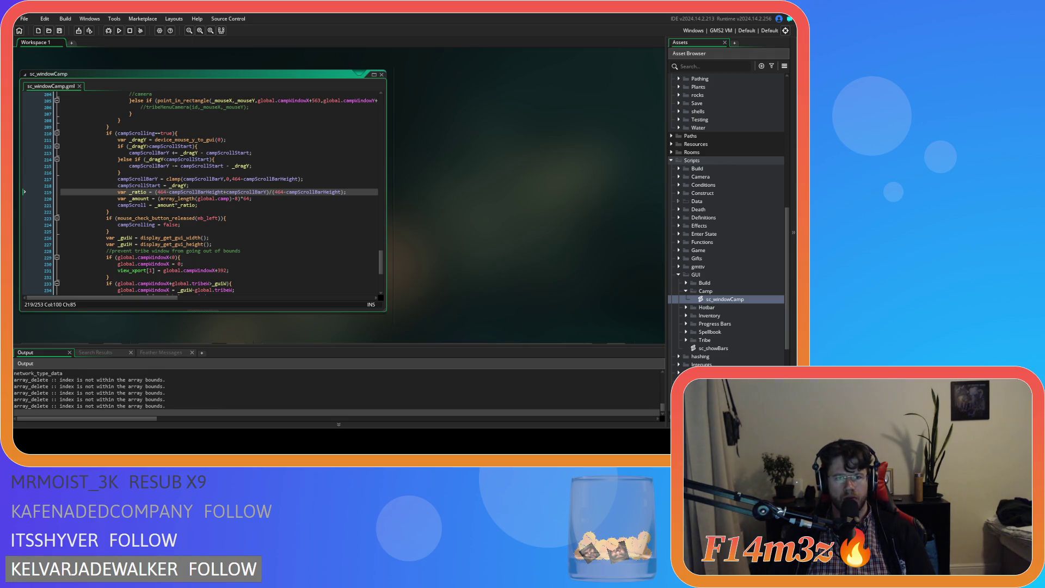
key(alt+Tab)
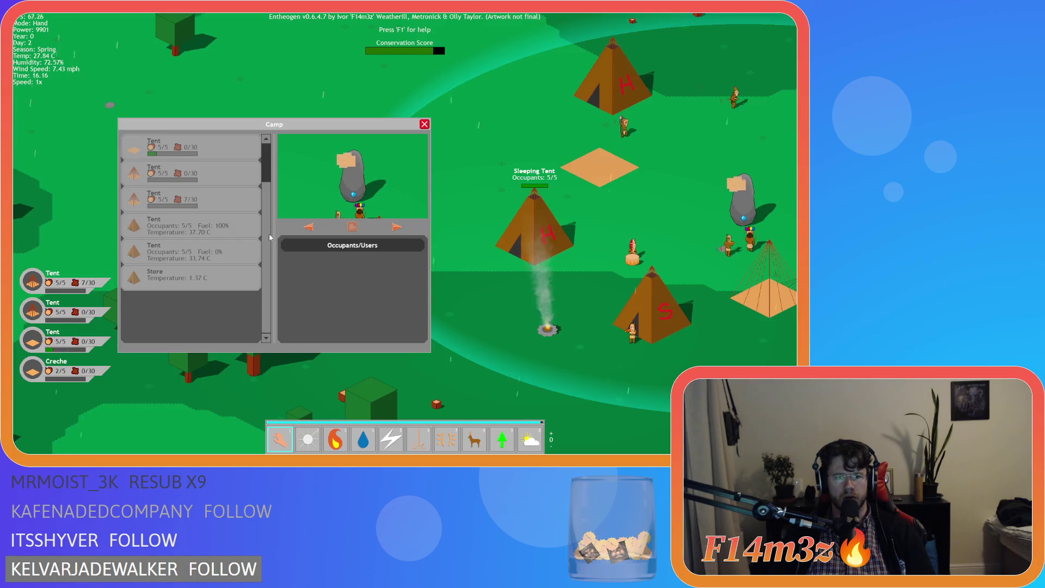
Step: Scroll the Camp panel list up and down repeatedly to test the scrollbar
scroll(269, 194, up, 2)
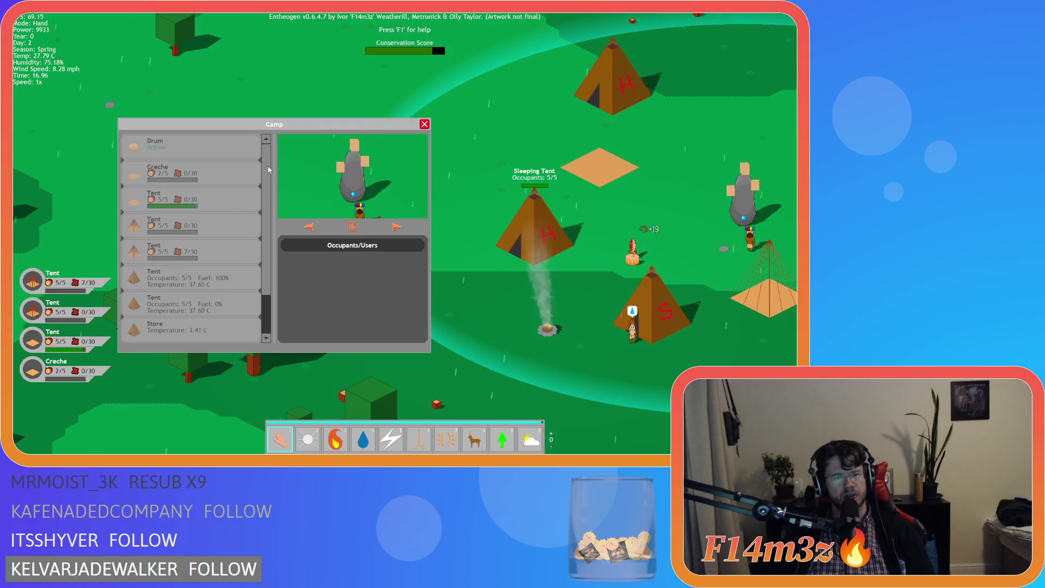
scroll(271, 245, down, 2)
scroll(270, 228, up, 2)
scroll(269, 207, down, 3)
scroll(267, 185, up, 3)
scroll(267, 169, down, 2)
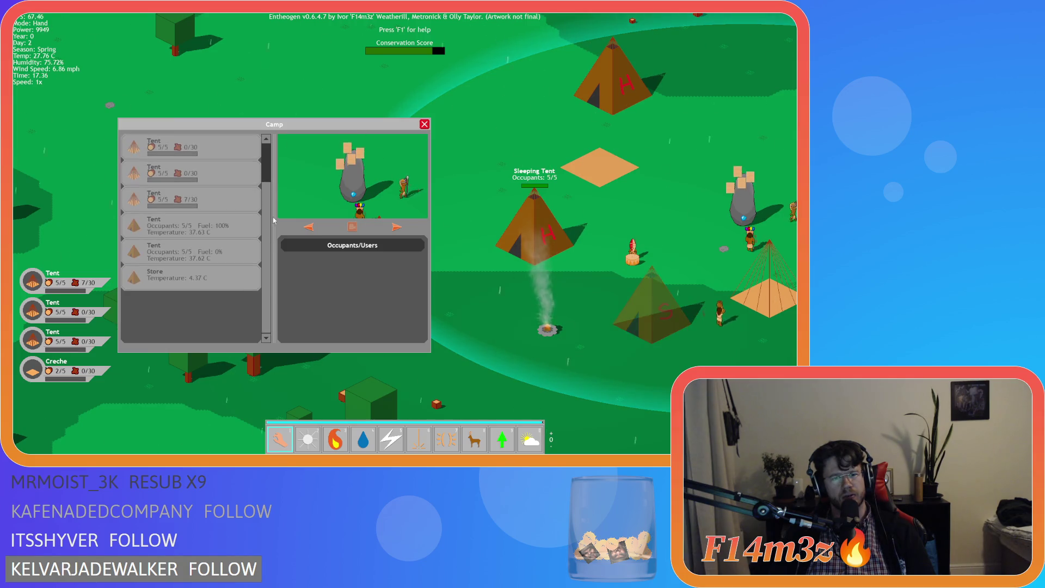
scroll(268, 169, up, 2)
scroll(270, 170, down, 2)
scroll(271, 171, up, 2)
scroll(270, 170, down, 2)
scroll(269, 167, up, 2)
scroll(270, 166, down, 2)
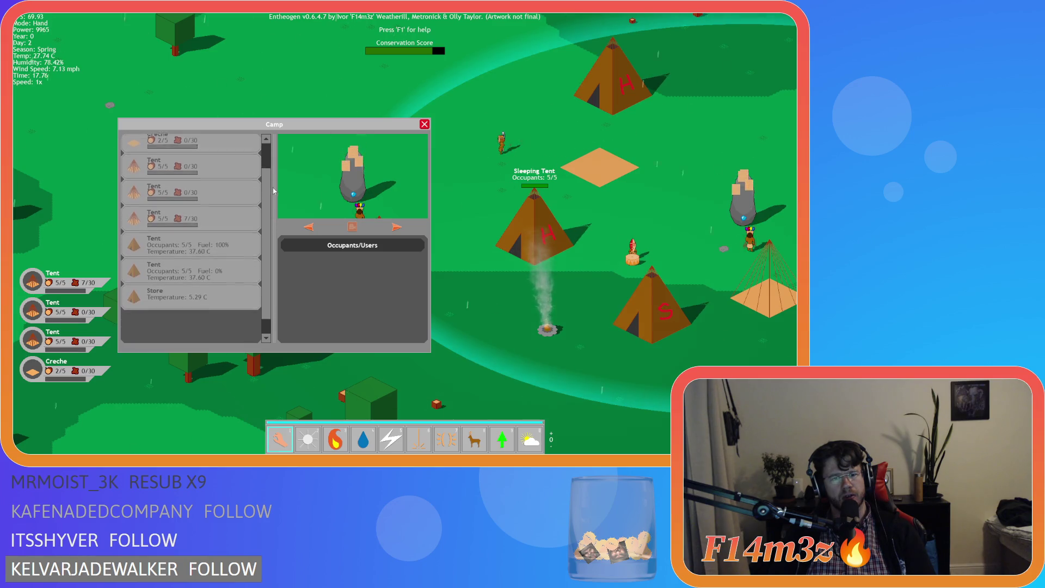
scroll(273, 213, up, 2)
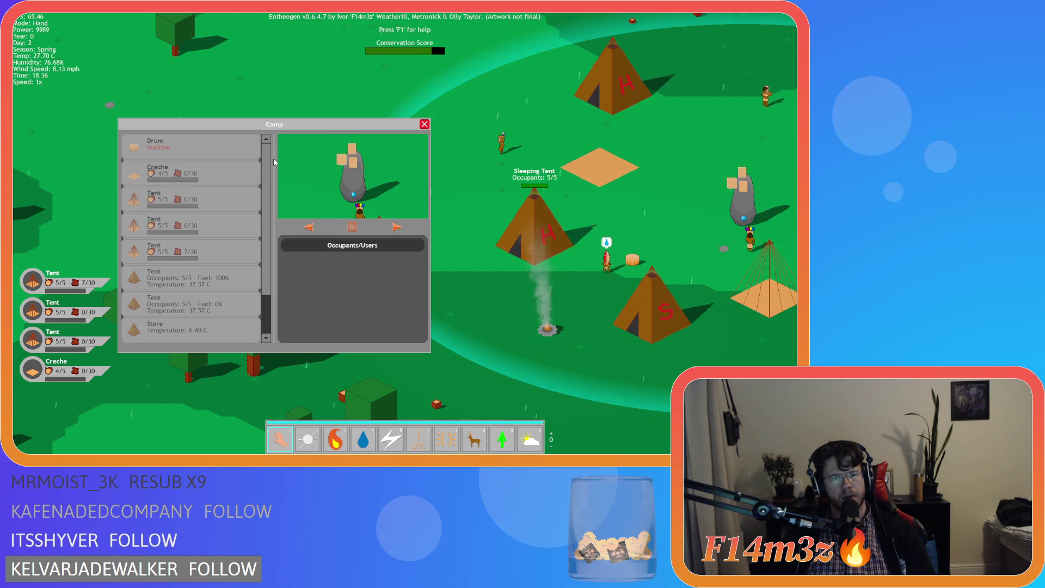
scroll(267, 206, down, 2)
scroll(267, 205, up, 2)
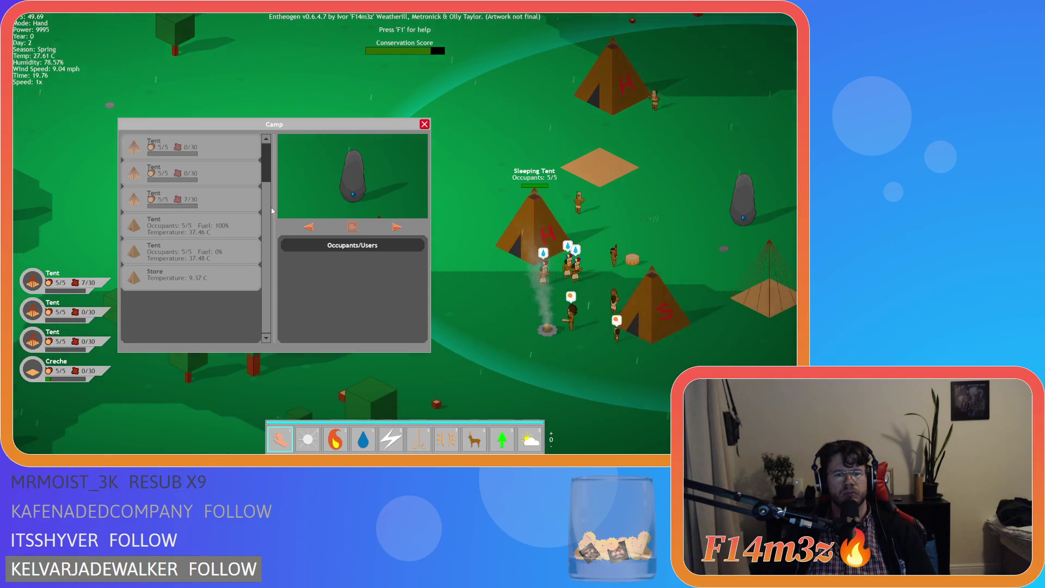
Step: Quit the game, confirming with Y, and return to the sc_windowCamp scroll code
key(Escape)
key(Escape)
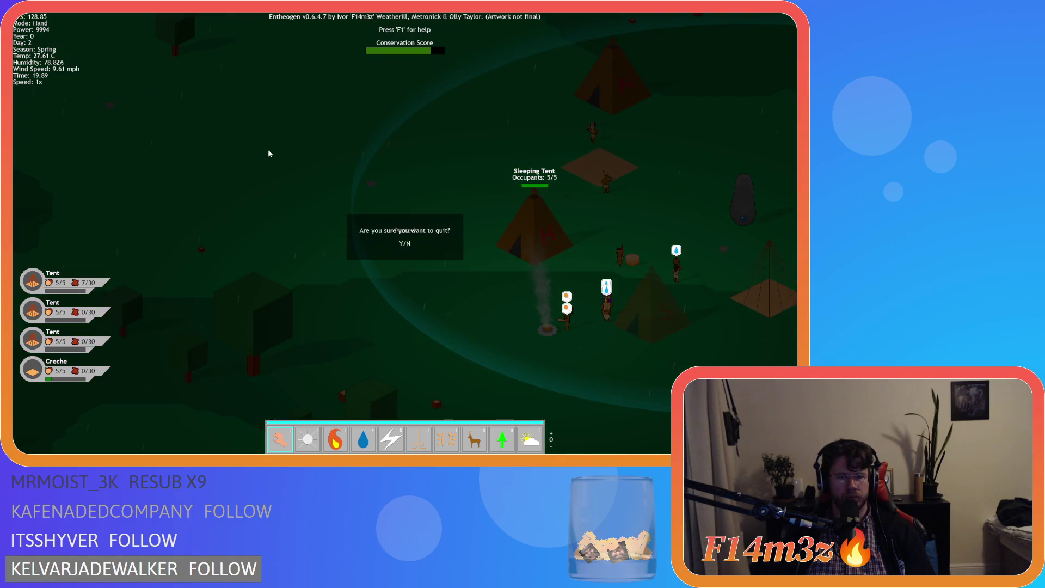
key(y)
click(288, 224)
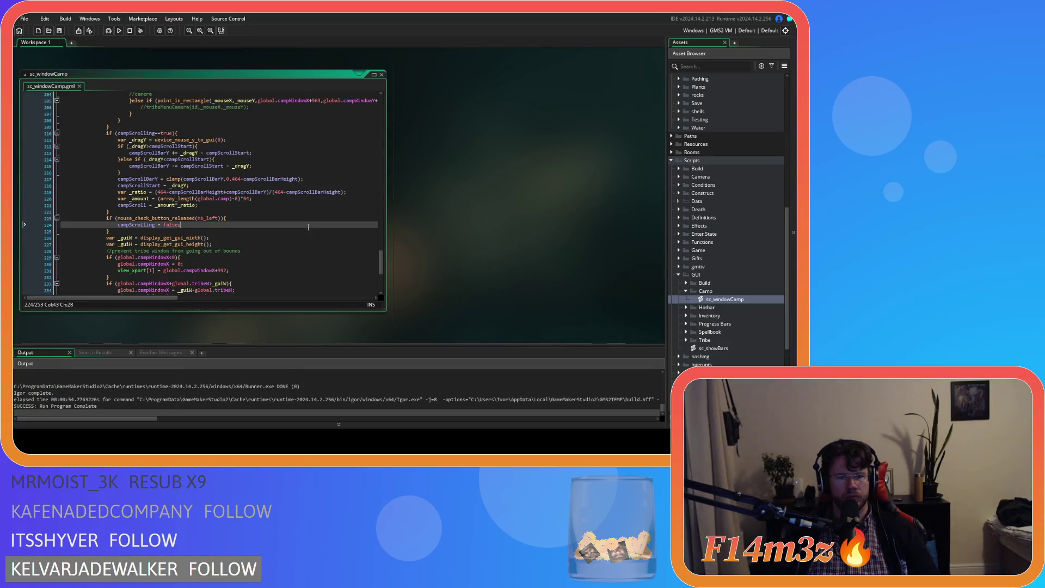
Step: Inspect the _amount and campScroll variables on lines 220–221 of sc_windowCamp
click(294, 205)
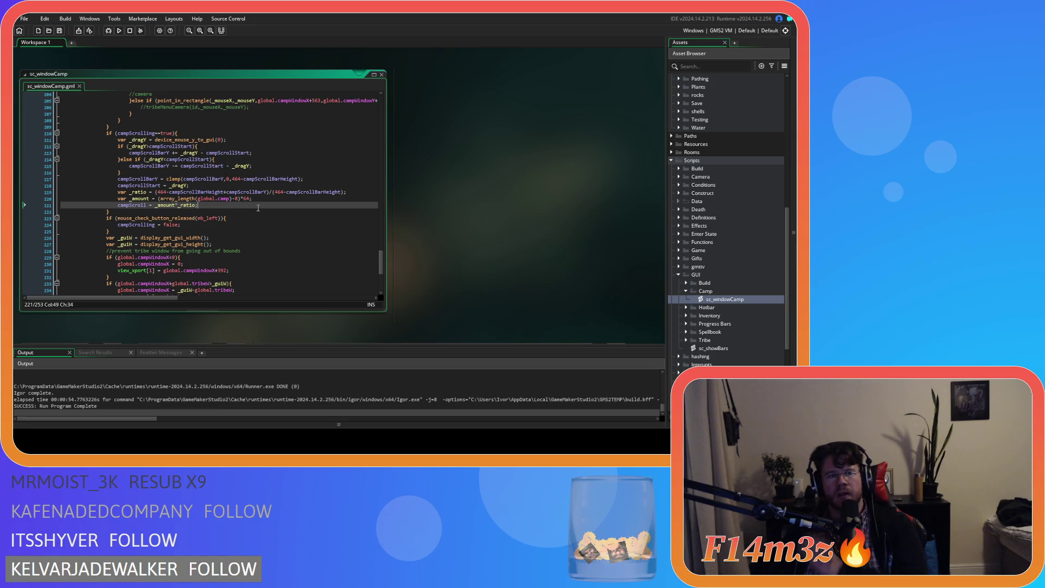
double_click(139, 198)
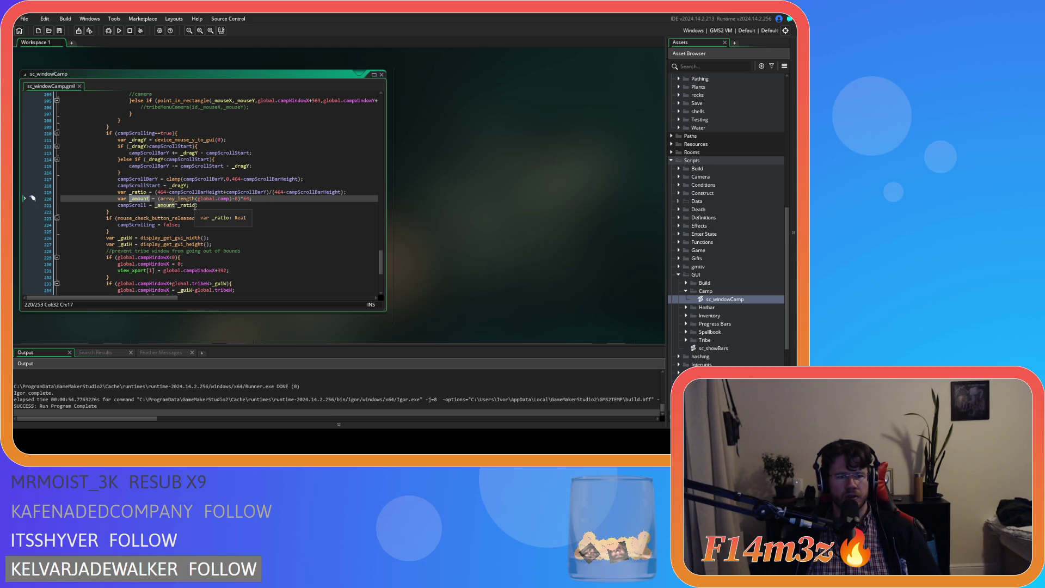
click(276, 205)
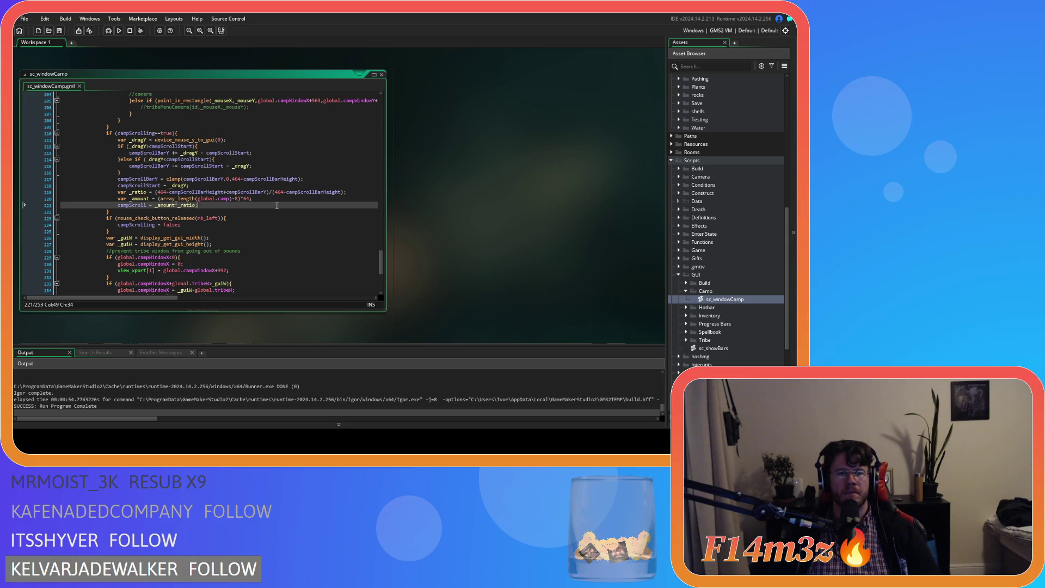
click(269, 197)
click(265, 202)
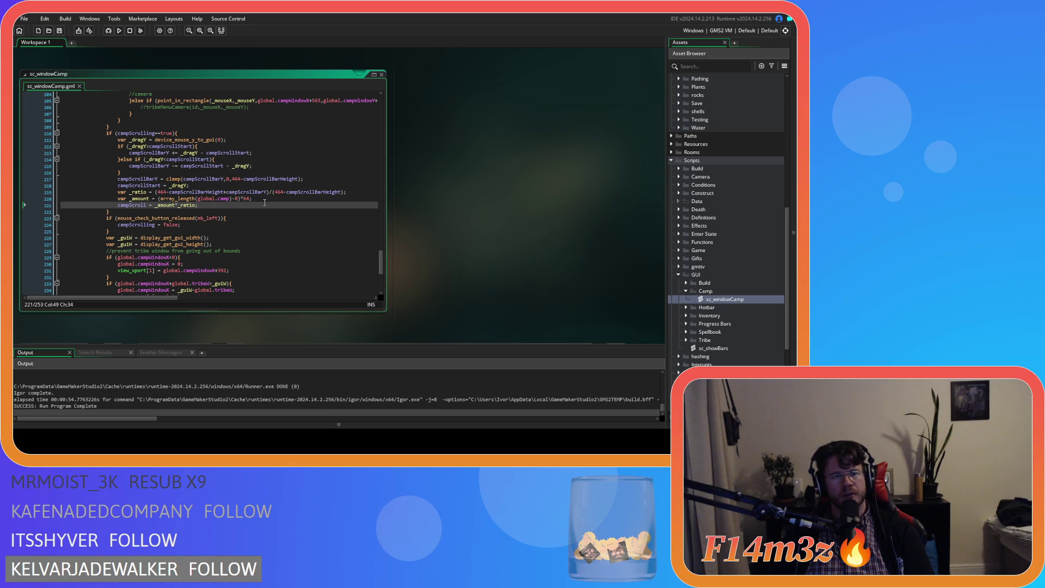
double_click(132, 205)
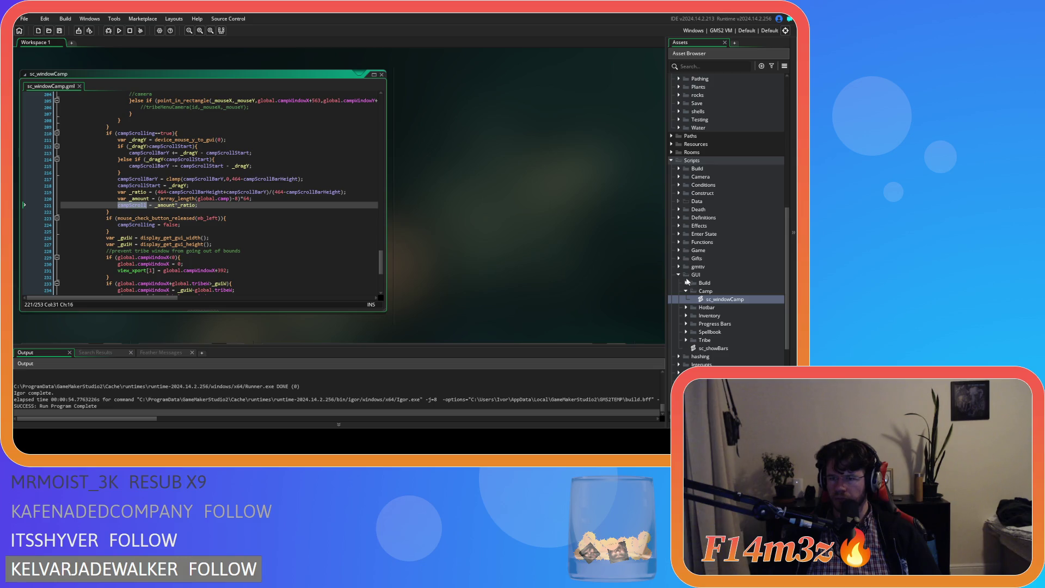
Step: Open the ob_gui object from the Asset Browser
scroll(687, 232, up, 5)
scroll(689, 233, up, 5)
double_click(707, 228)
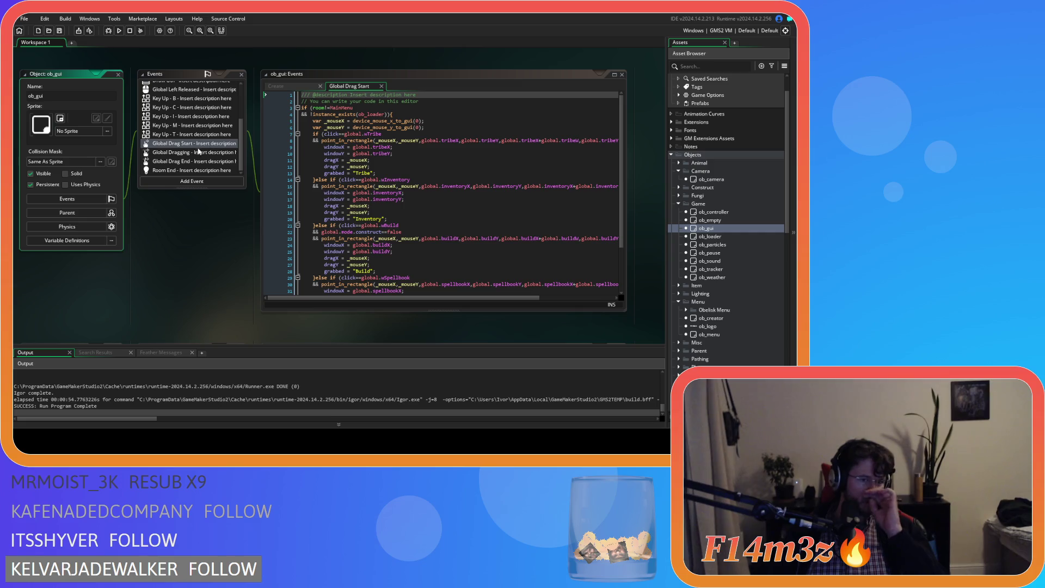
Step: Open ob_gui's Draw GUI event code and scroll down to the debug lines
scroll(188, 162, up, 3)
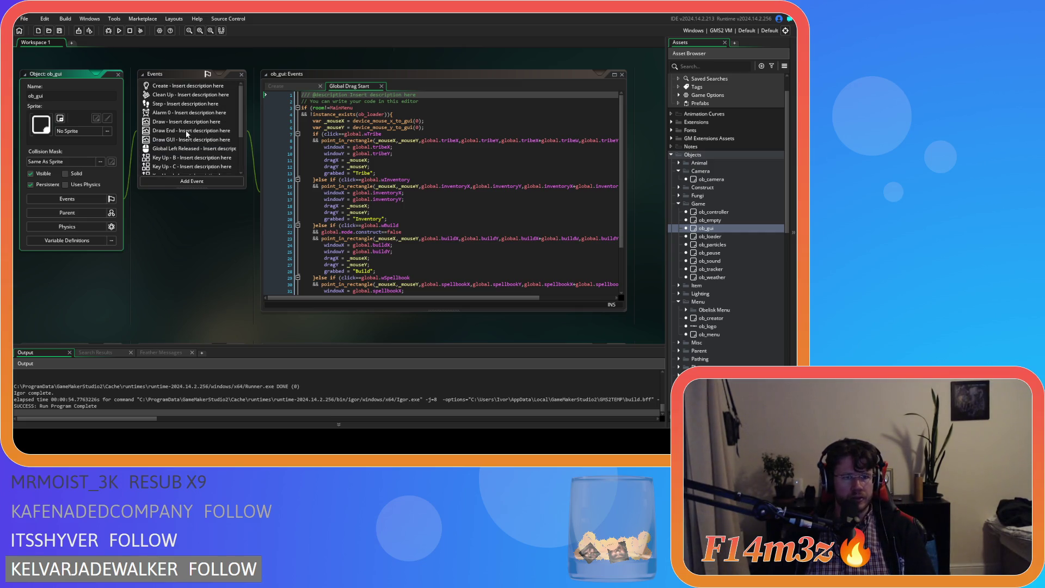
double_click(190, 140)
scroll(619, 130, down, 4)
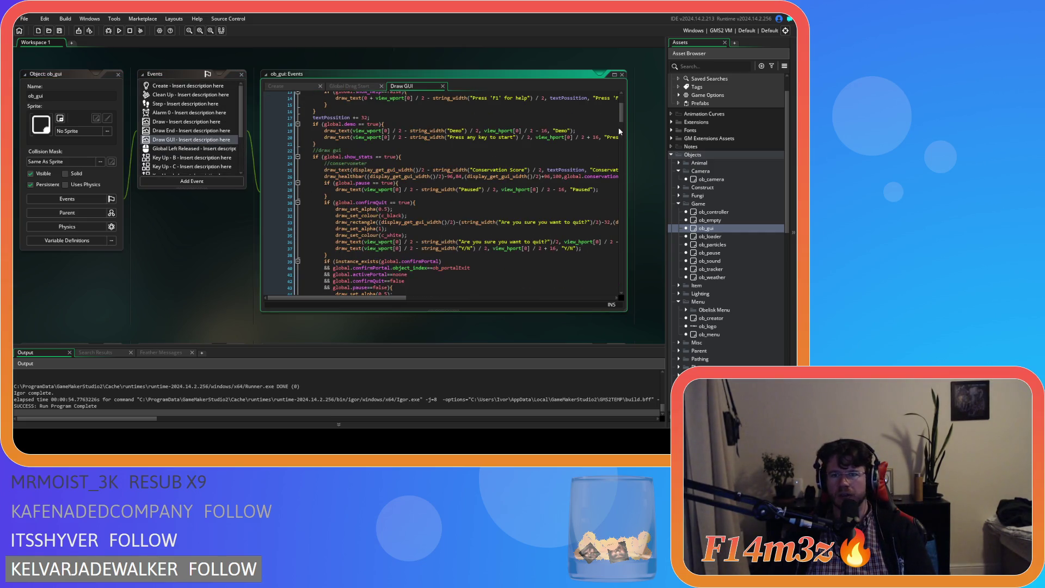
mouse_move(623, 122)
mouse_down()
mouse_move(632, 292)
mouse_move(628, 186)
mouse_up()
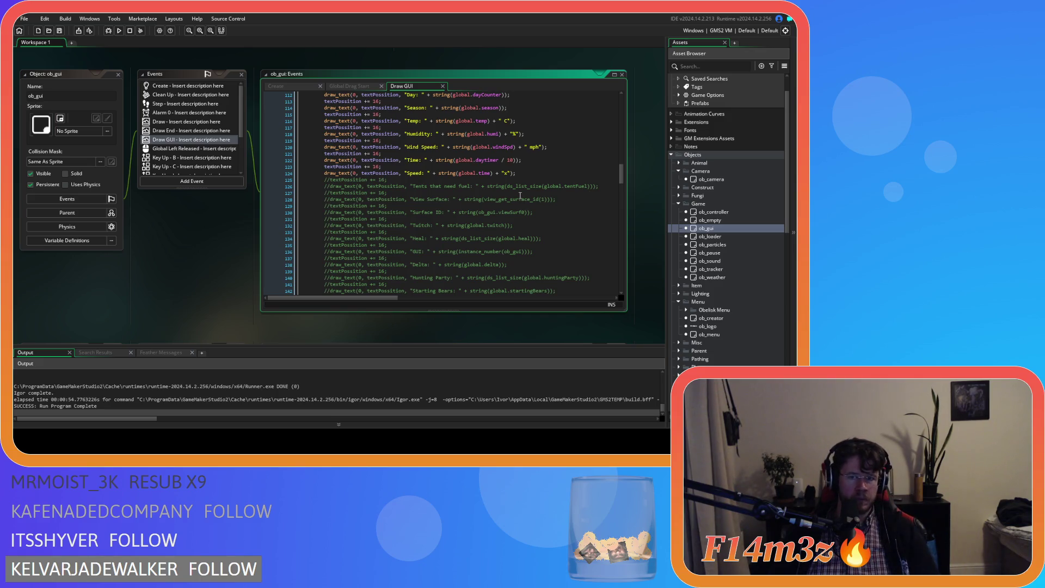
Step: Duplicate and uncomment the tent fuel debug line, relabelling it 'Camp Scroll'
click(600, 190)
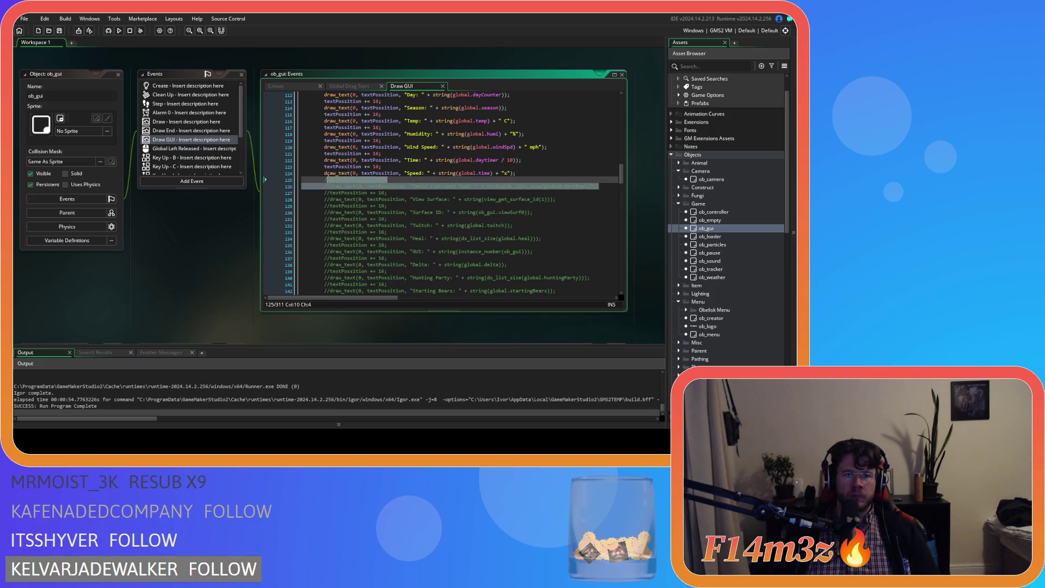
key(Return)
key(Return)
drag(606, 186, 323, 179)
key(ctrl+shift+k)
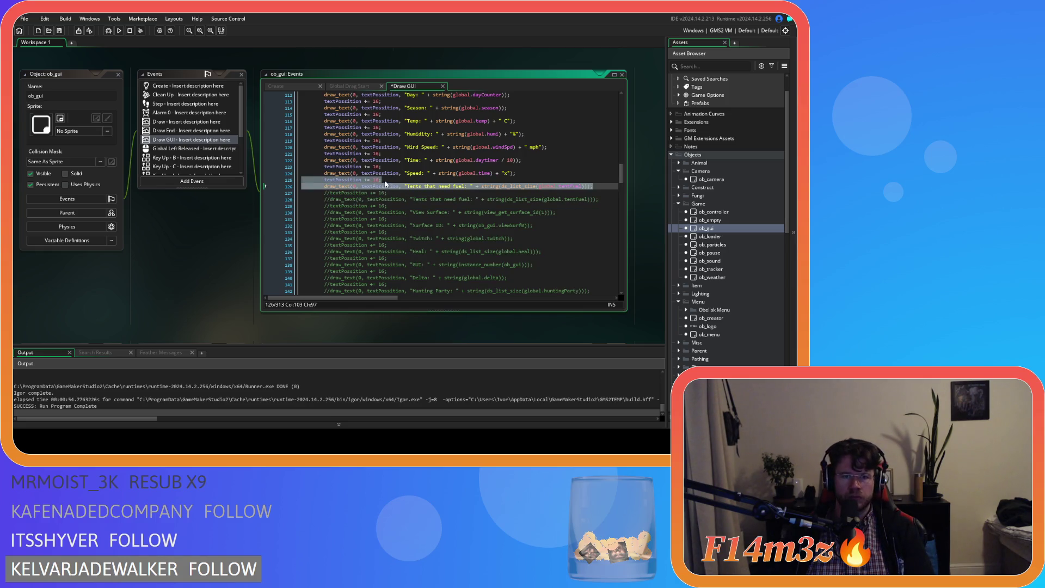
drag(409, 187, 466, 189)
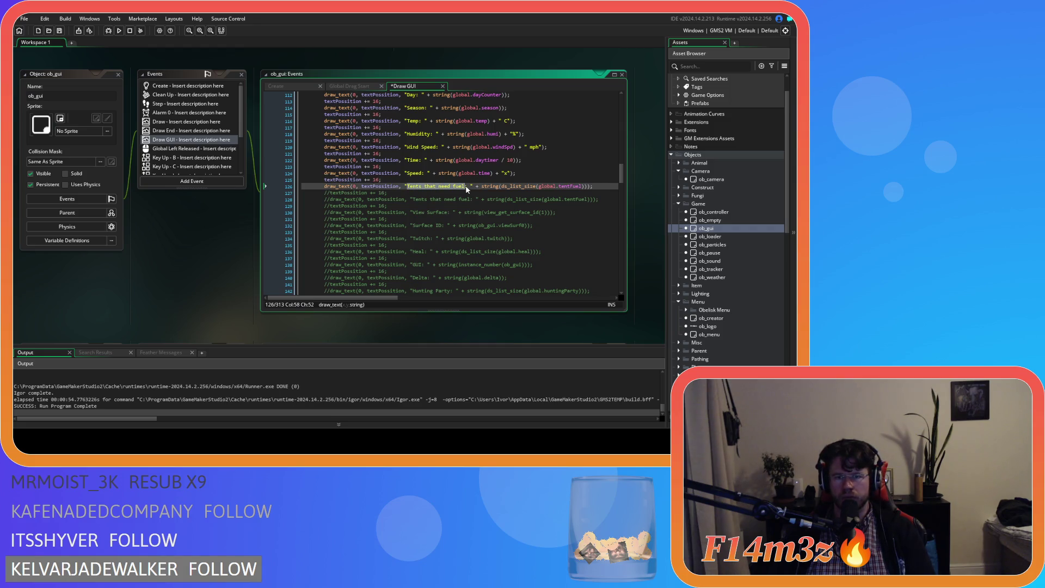
text(Camp S)
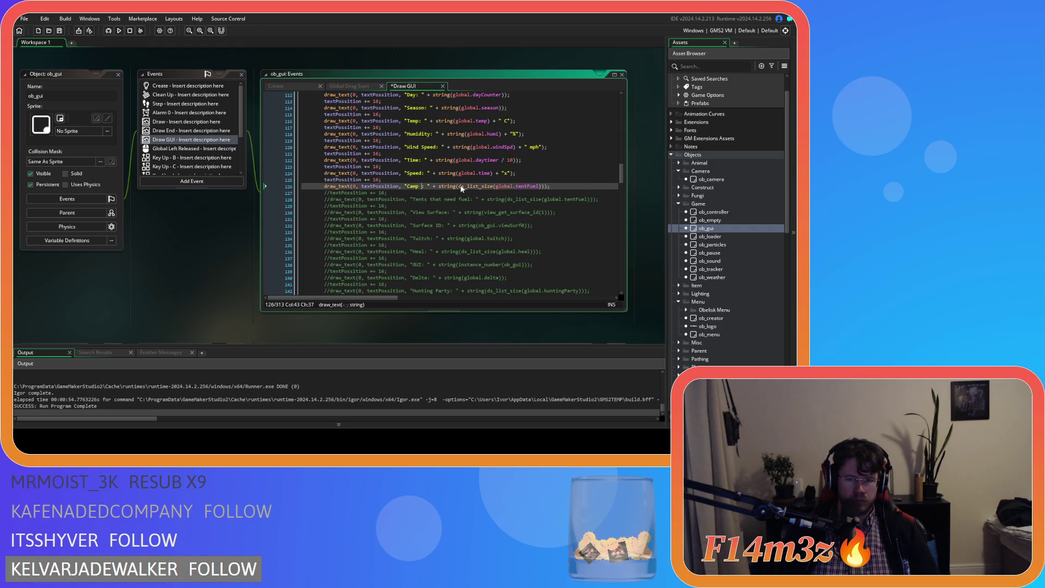
text(croll)
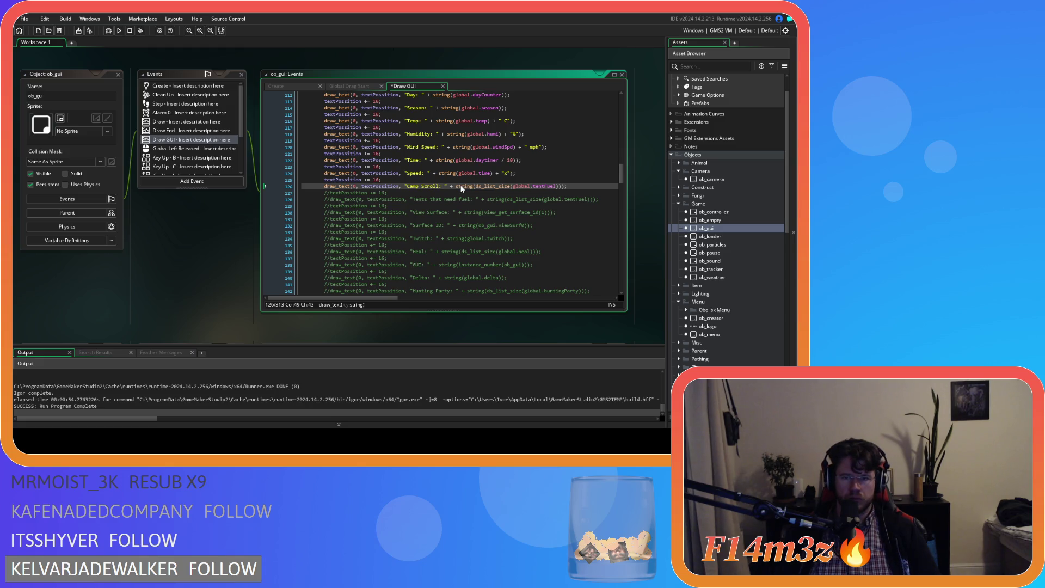
Step: Make the Camp Scroll readout print string(campScroll) instead of the tentFuel count, then save and run
drag(476, 188, 557, 190)
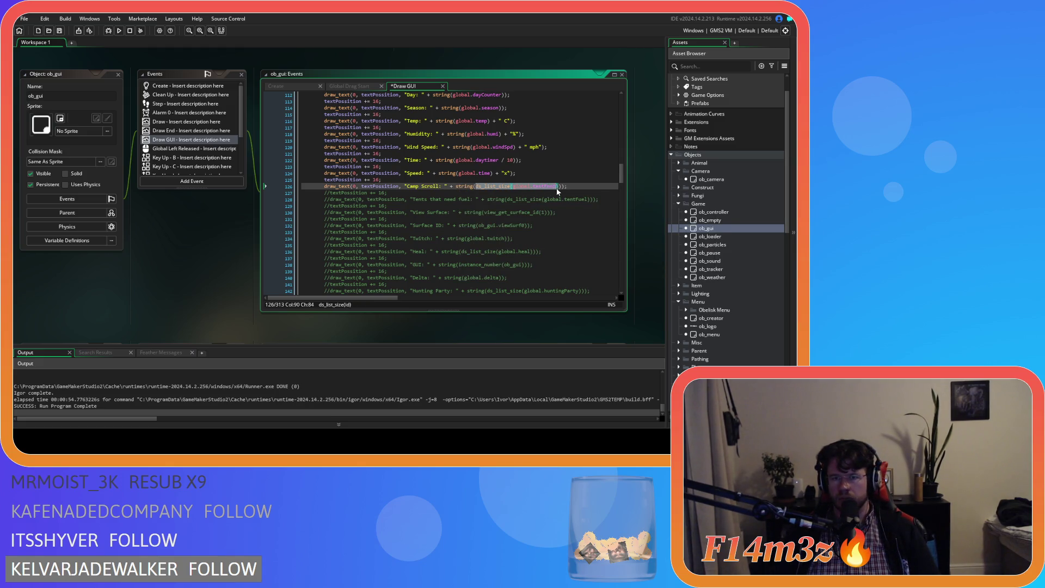
key(shift+Right)
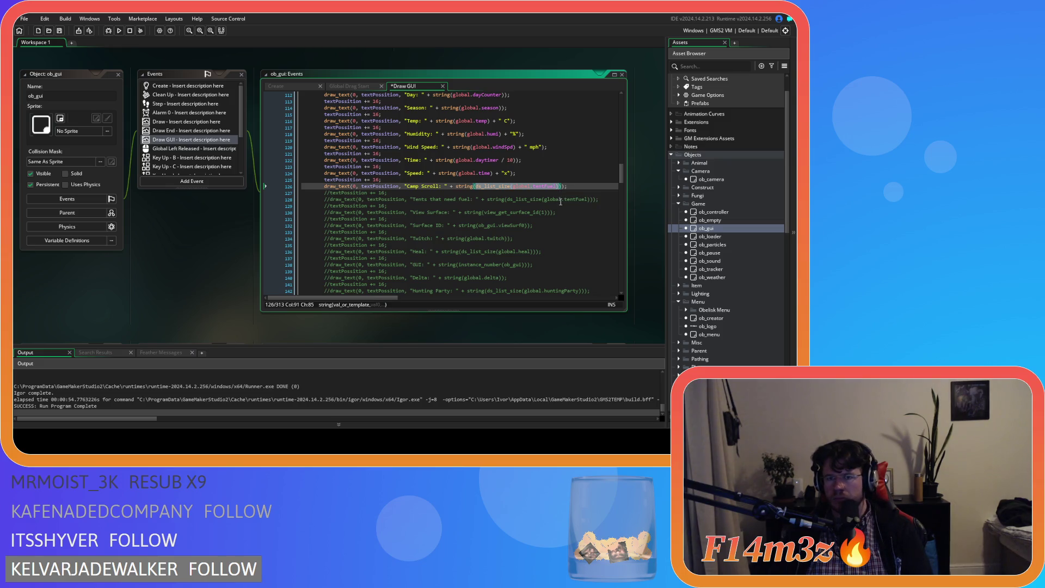
key(BackSpace)
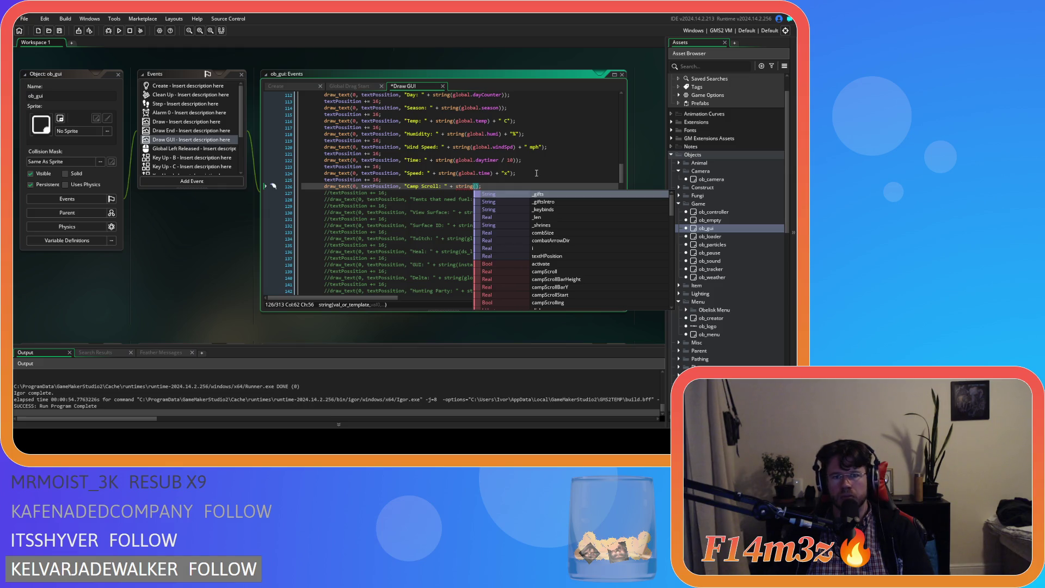
text(ob)
key(Escape)
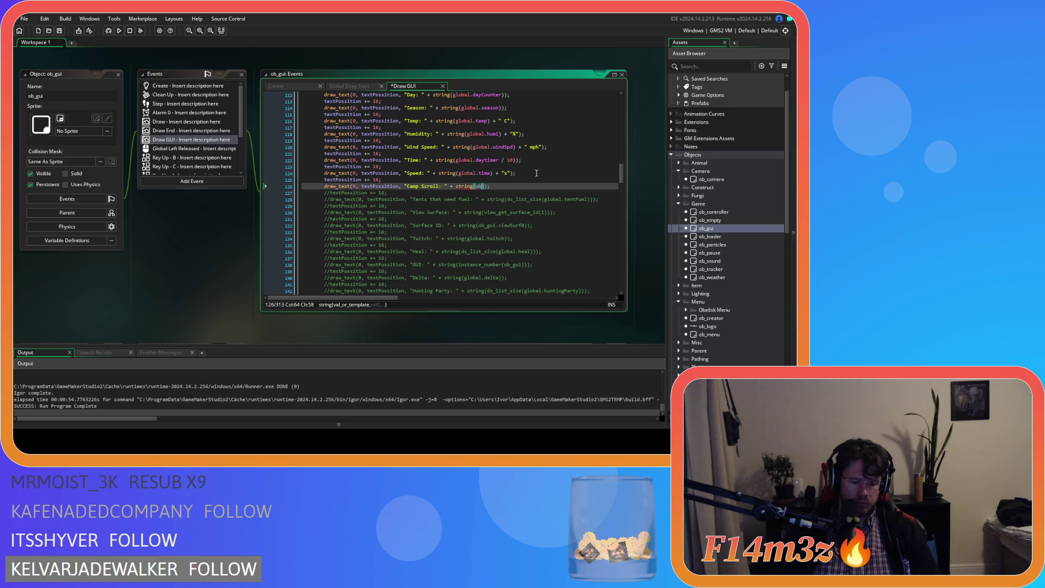
text(_)
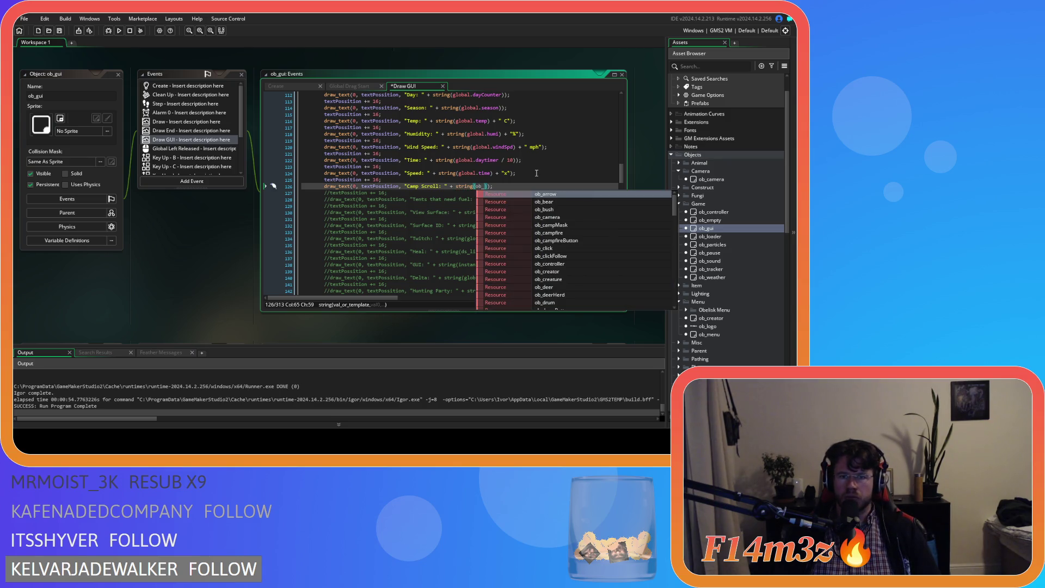
text(gui.campScroll)
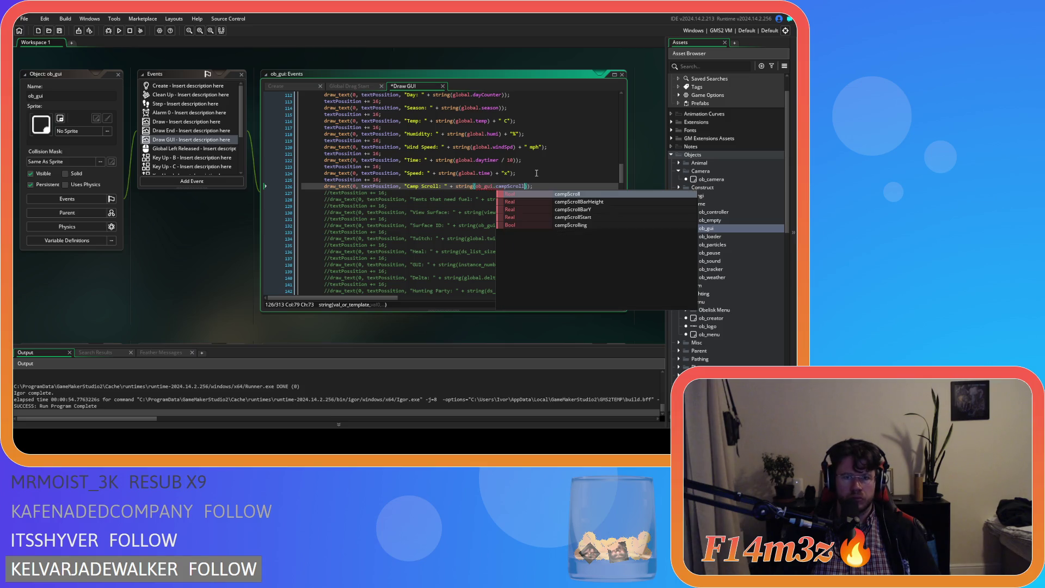
double_click(485, 185)
key(BackSpace)
key(Delete)
click(519, 184)
key(F5)
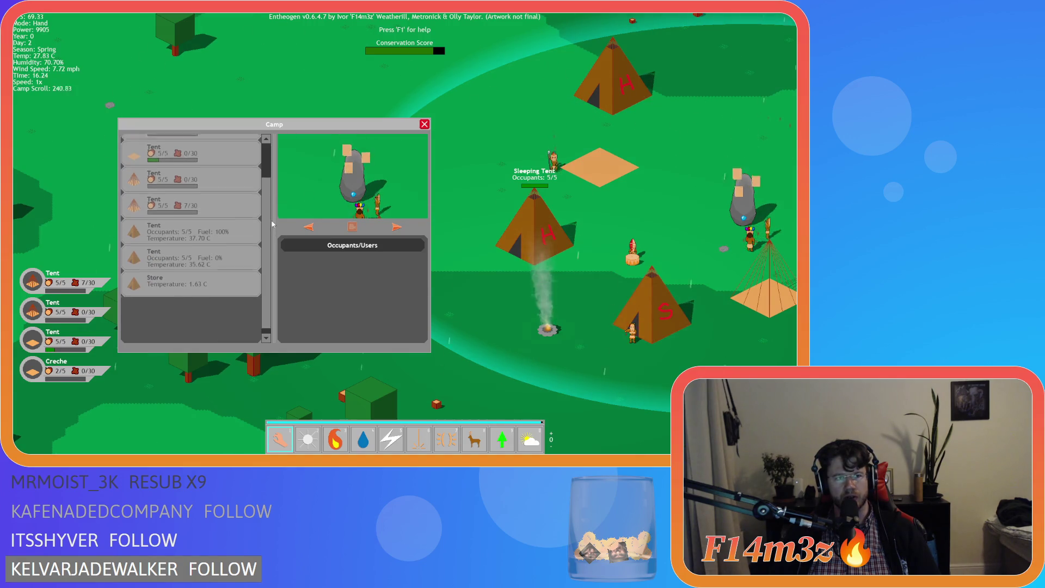
Step: Scroll the Camp list while Camp Scroll moves between 128 and 256, then bring up the quit prompt
scroll(267, 255, down, 2)
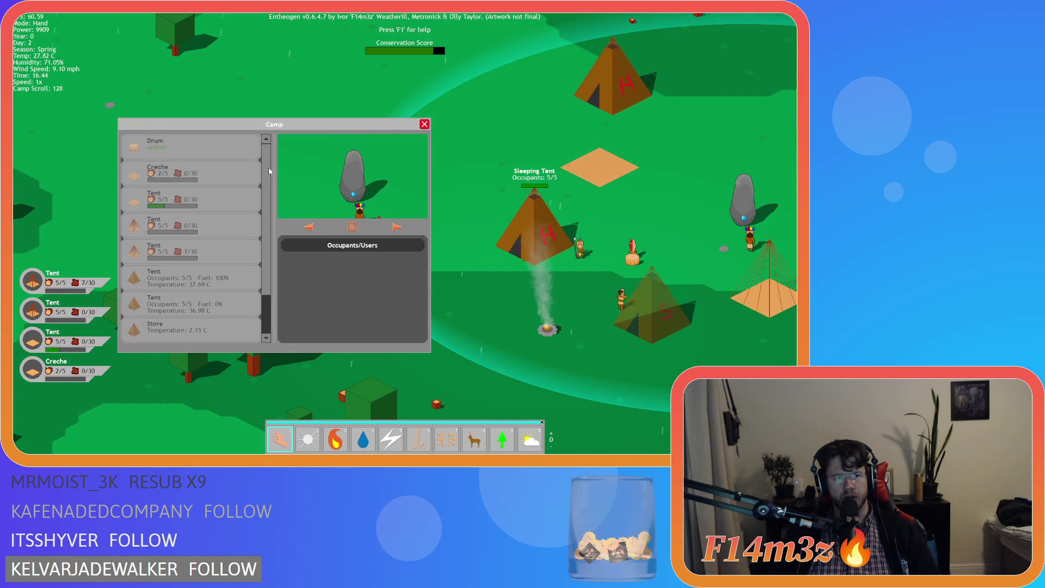
scroll(267, 255, up, 1)
scroll(267, 239, down, 1)
scroll(271, 164, up, 1)
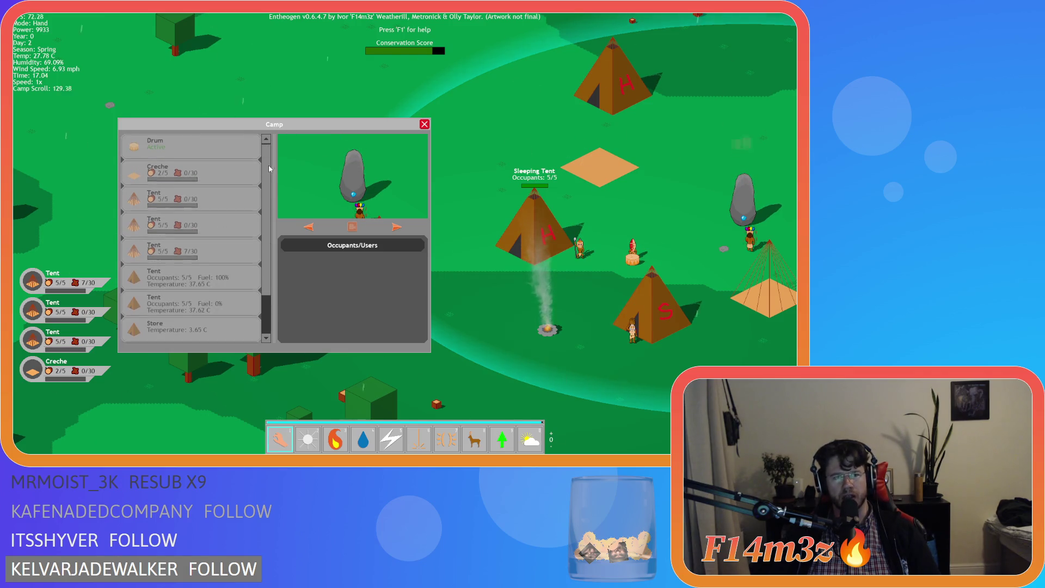
scroll(267, 189, down, 1)
scroll(266, 188, up, 1)
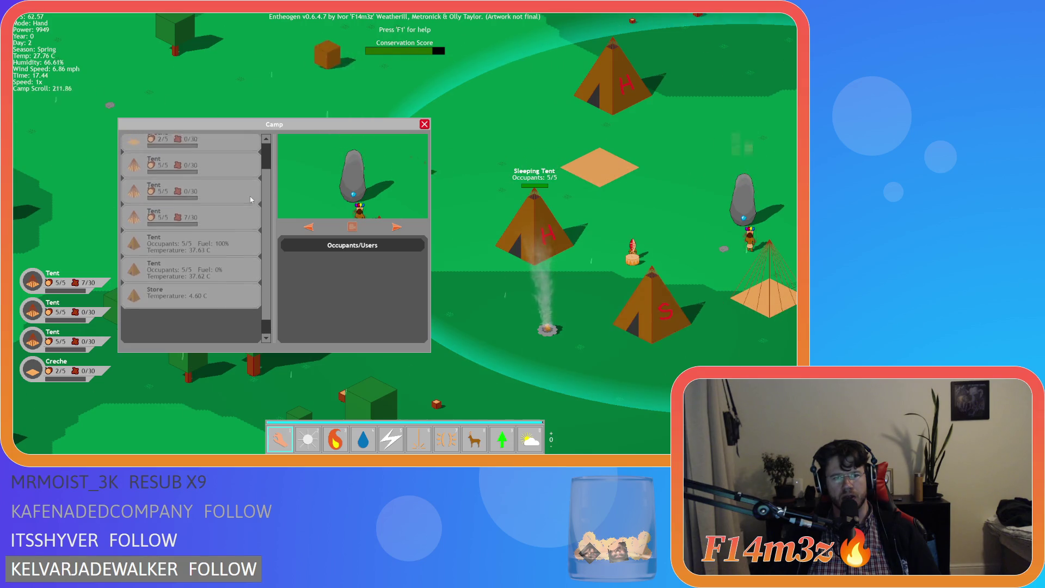
scroll(256, 163, up, 1)
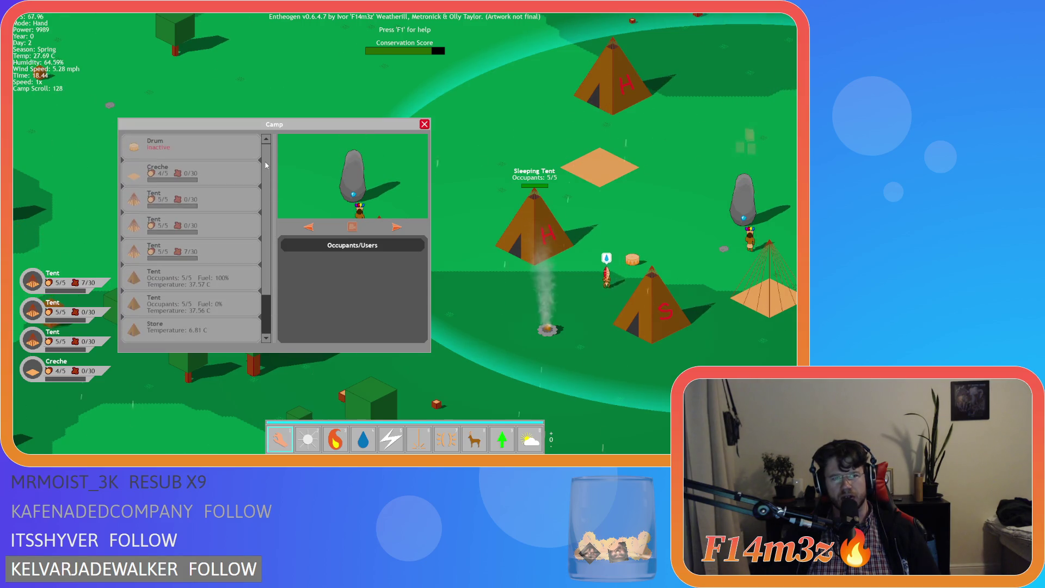
scroll(266, 190, down, 2)
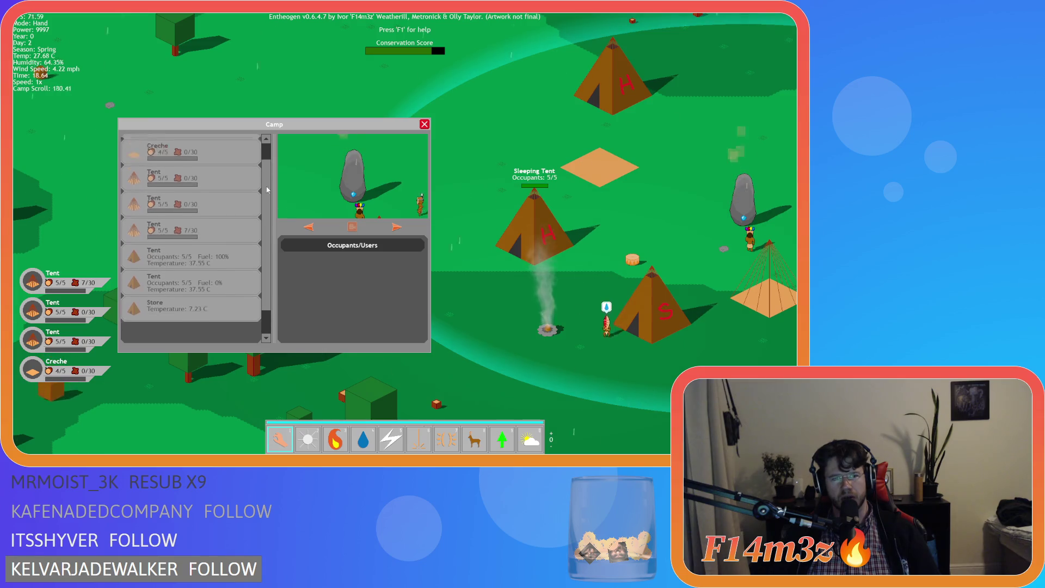
scroll(265, 160, up, 2)
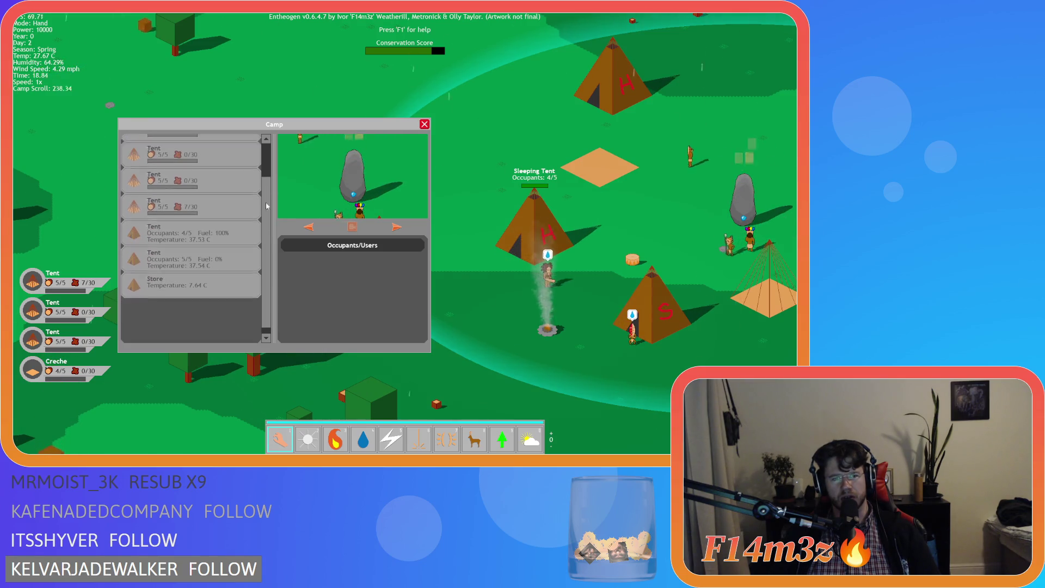
scroll(261, 218, down, 2)
scroll(259, 161, up, 2)
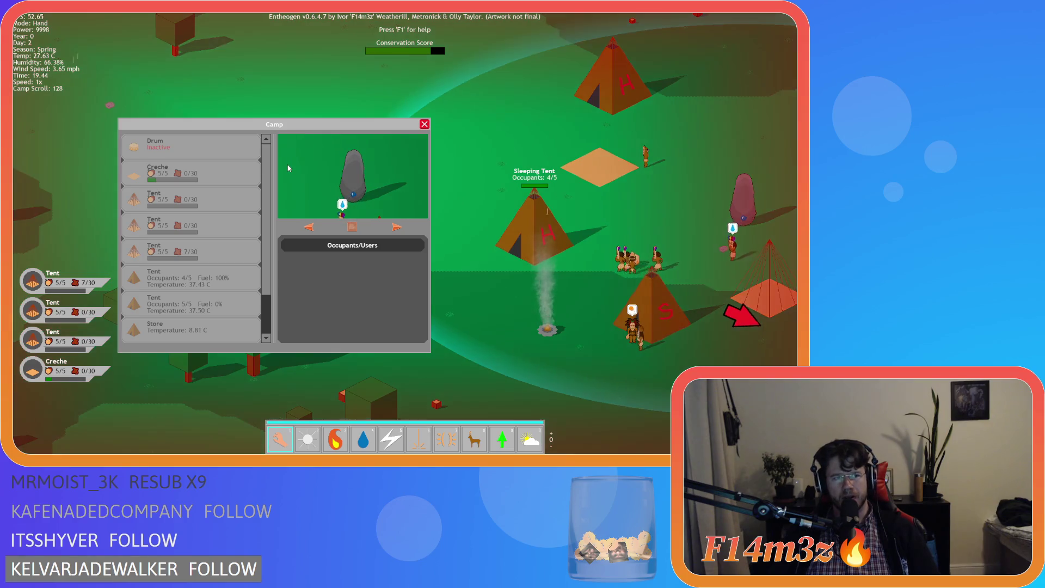
key(Escape)
key(Escape)
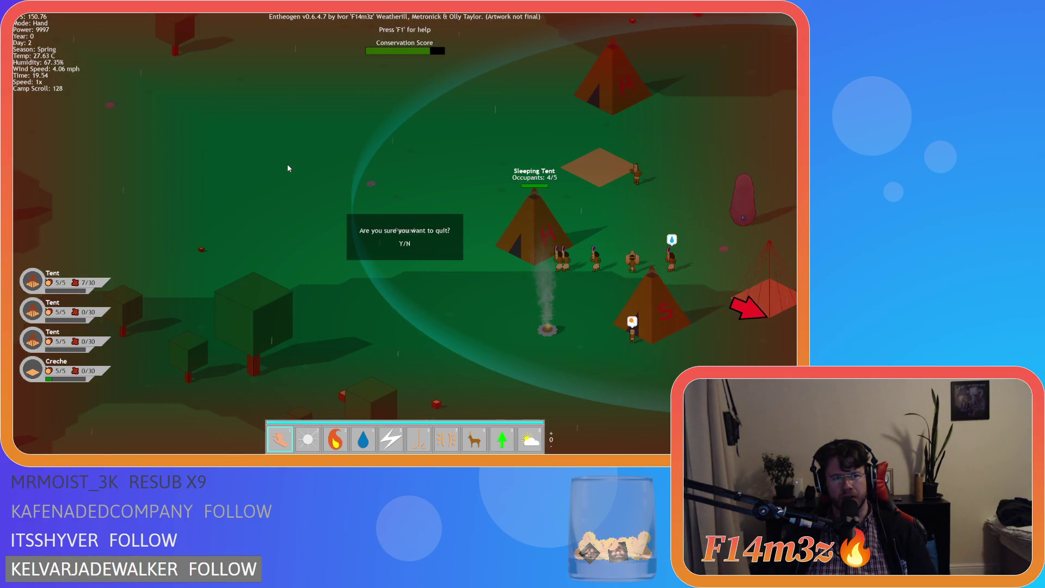
Step: Quit the game and reopen sc_windowCamp at its campScroll assignment line
key(y)
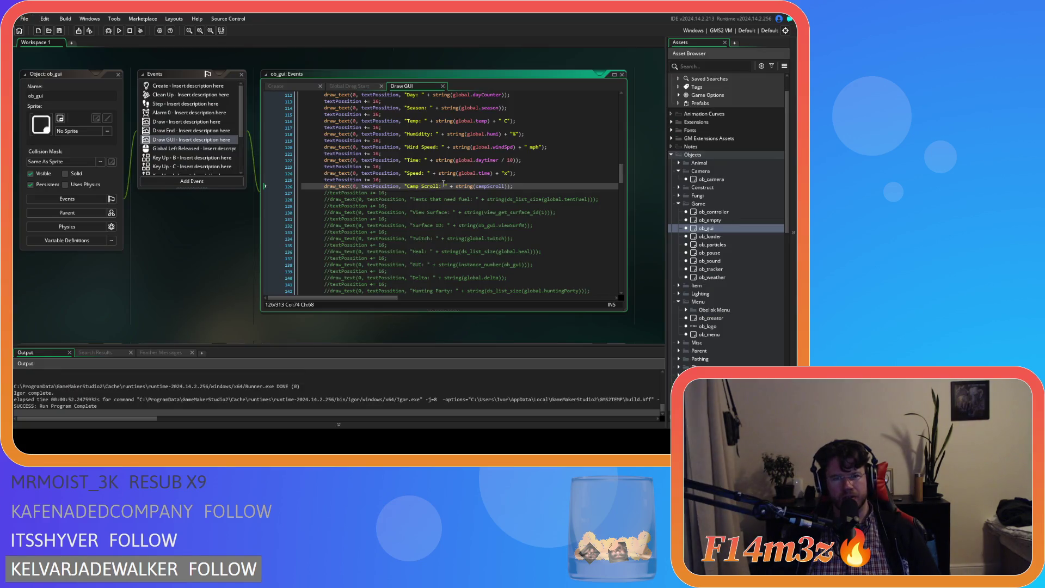
click(338, 87)
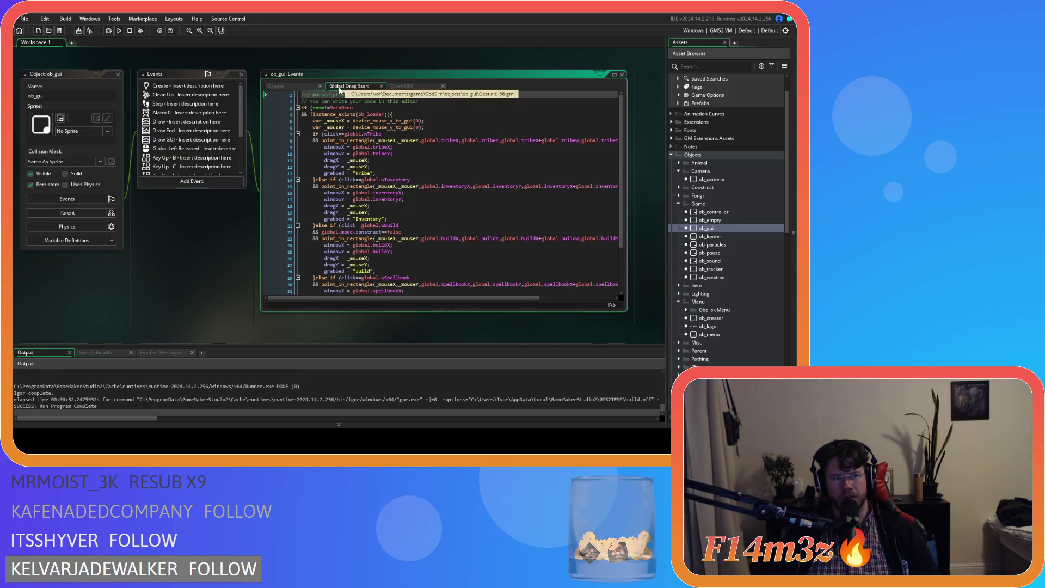
click(393, 212)
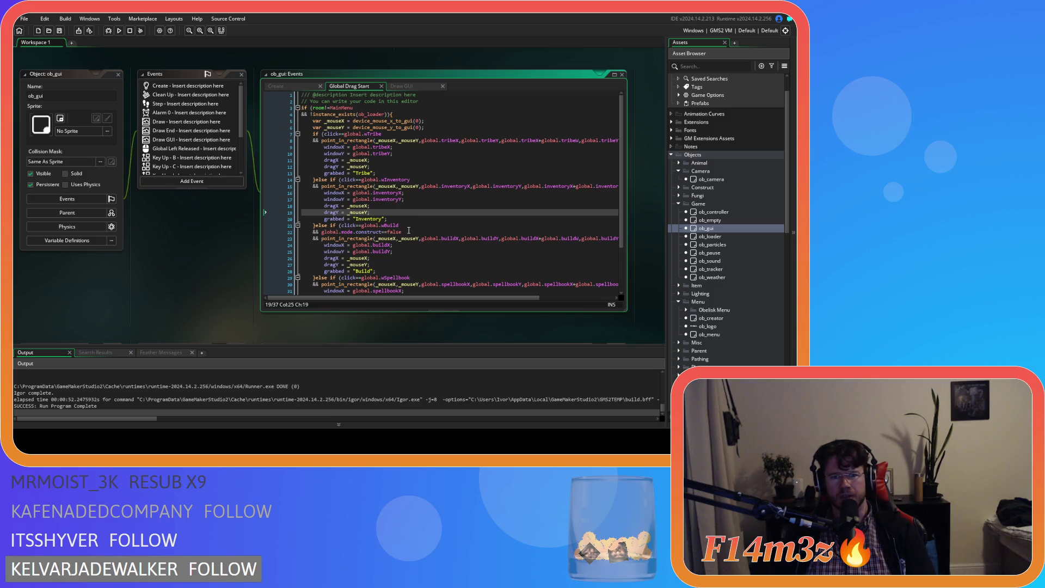
scroll(733, 269, down, 10)
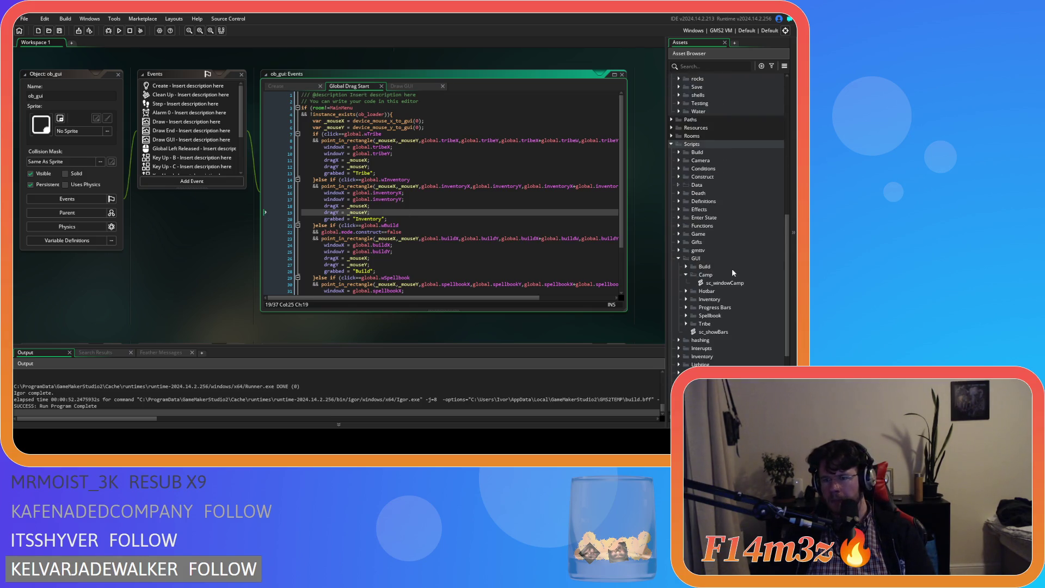
double_click(719, 234)
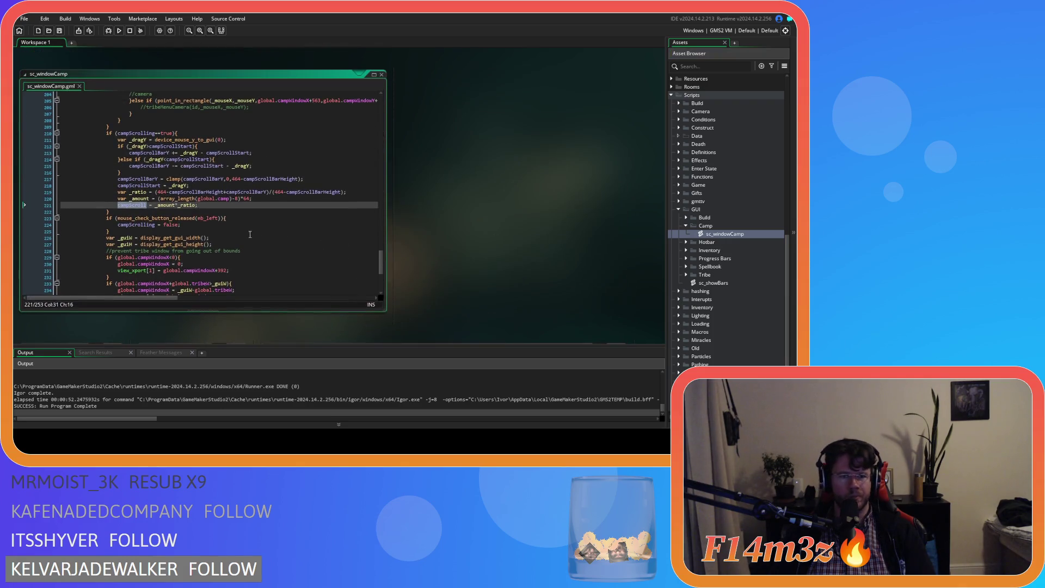
click(289, 204)
drag(382, 266, 382, 264)
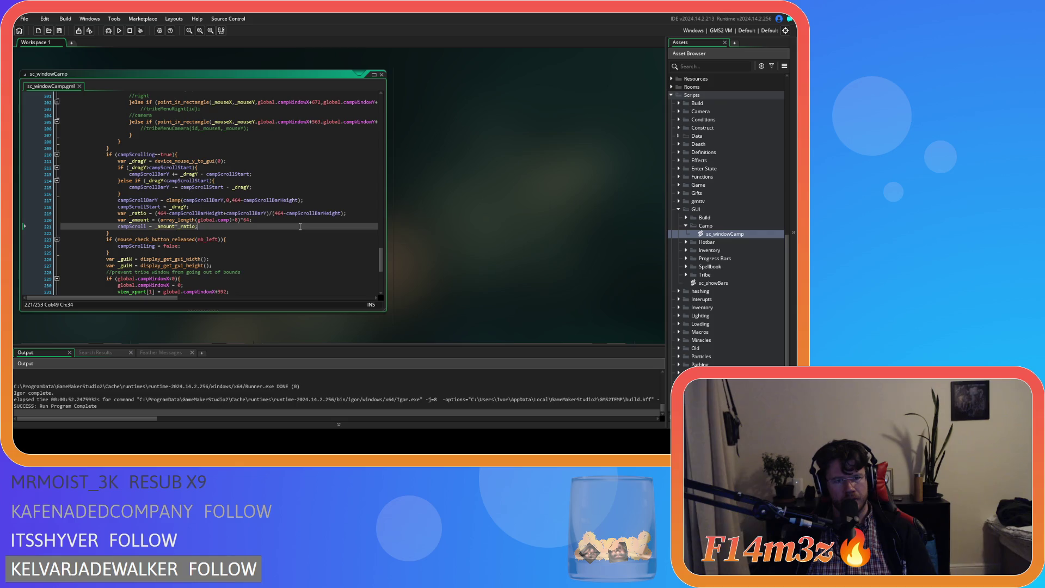
click(248, 213)
mouse_move(381, 259)
mouse_down()
mouse_move(383, 243)
mouse_move(398, 250)
mouse_up()
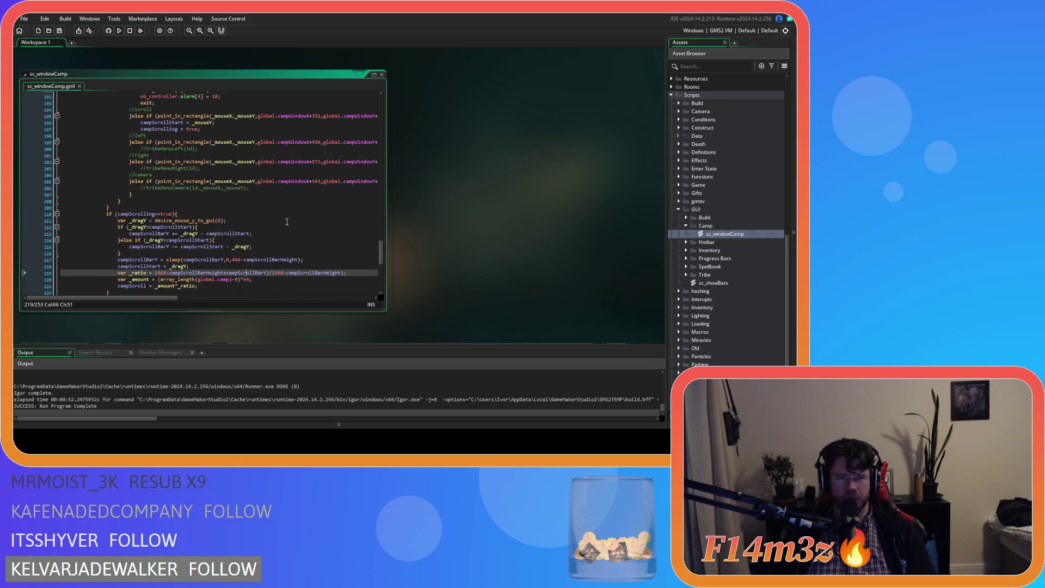
scroll(286, 221, up, 5)
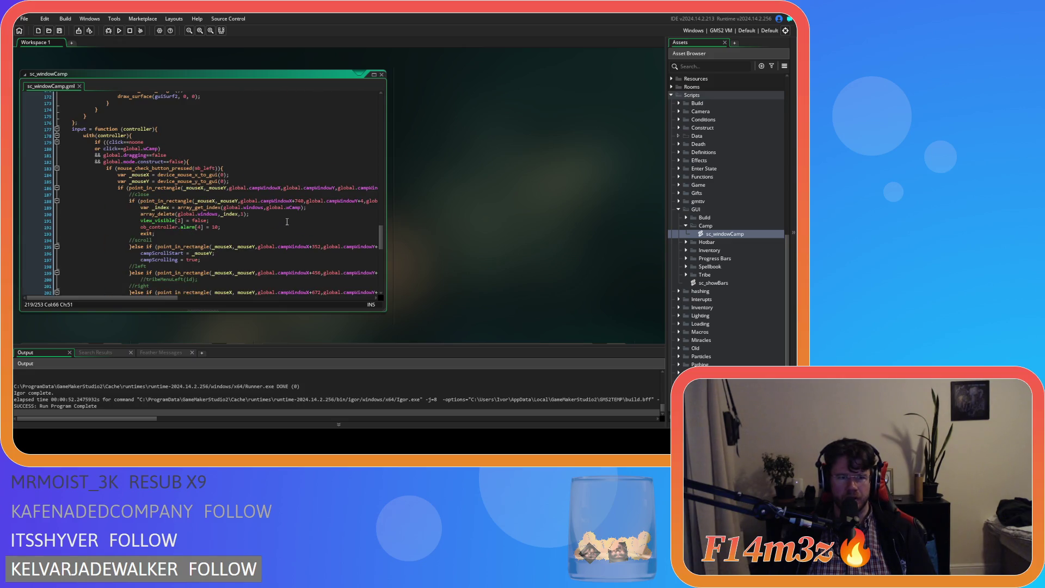
mouse_move(387, 238)
mouse_down()
mouse_move(400, 137)
mouse_move(407, 120)
mouse_move(413, 126)
mouse_up()
mouse_move(173, 298)
mouse_down()
mouse_move(243, 299)
mouse_move(228, 299)
mouse_up()
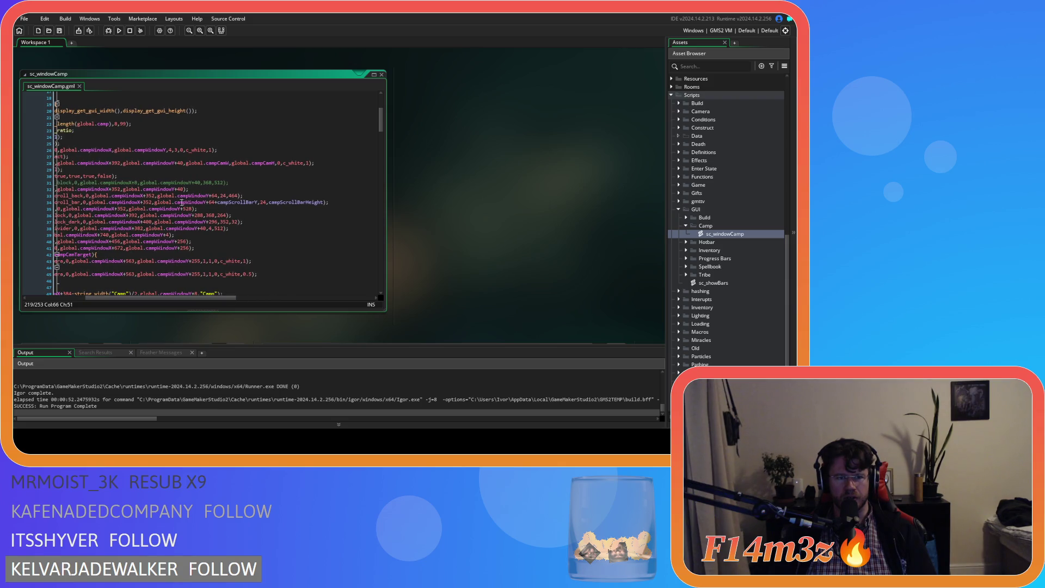
drag(170, 202, 207, 204)
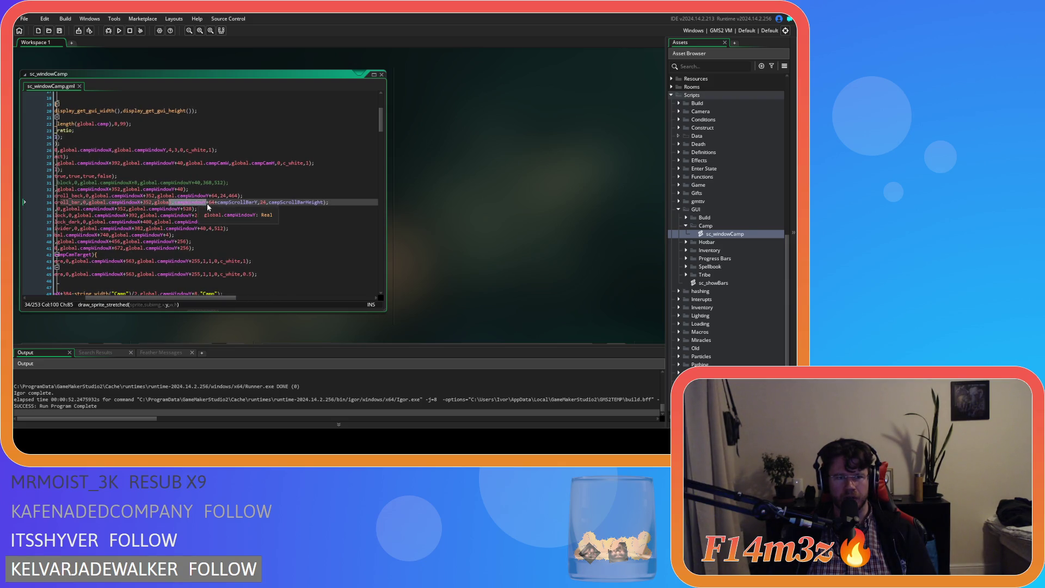
click(210, 202)
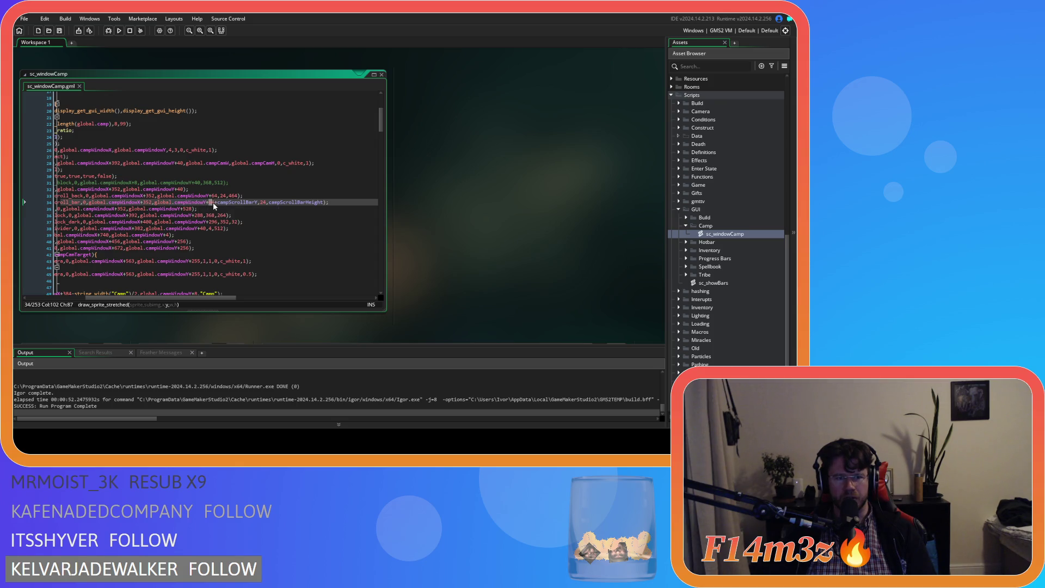
mouse_move(221, 203)
mouse_down()
mouse_move(259, 206)
mouse_move(238, 200)
mouse_move(252, 202)
mouse_up()
drag(187, 299, 131, 299)
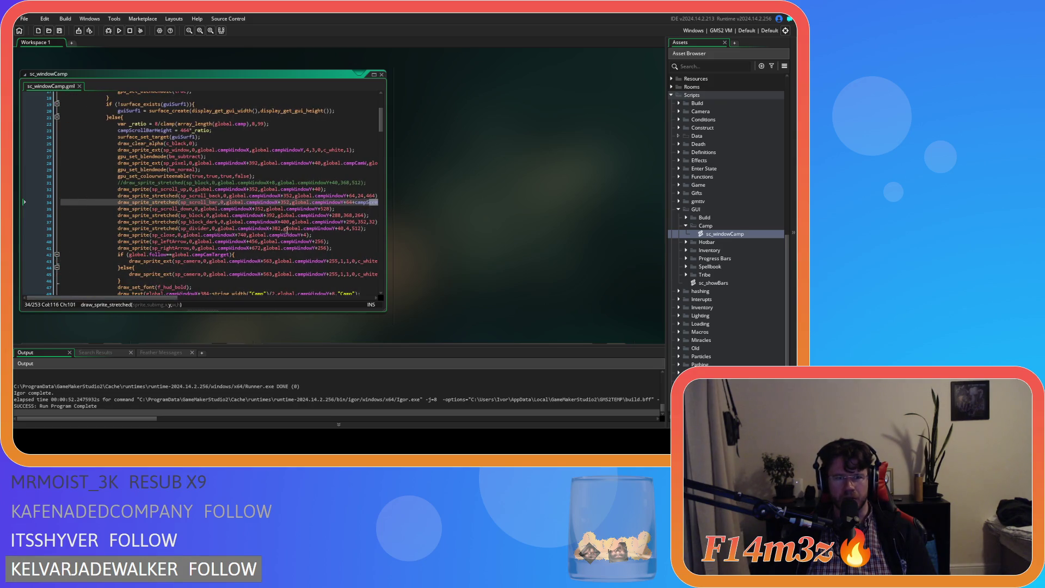
click(297, 228)
scroll(307, 221, down, 5)
scroll(306, 221, down, 20)
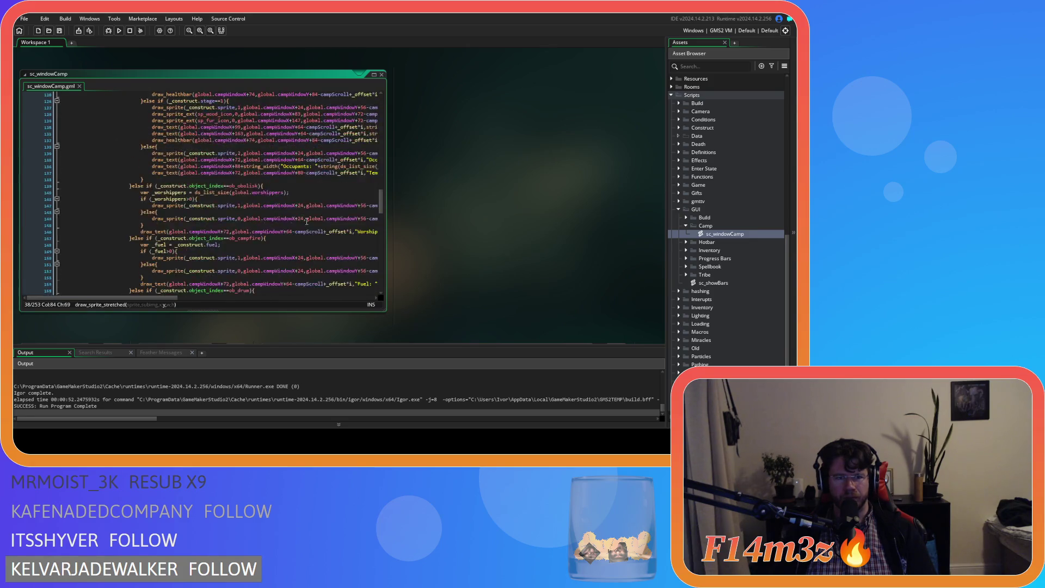
scroll(306, 221, down, 17)
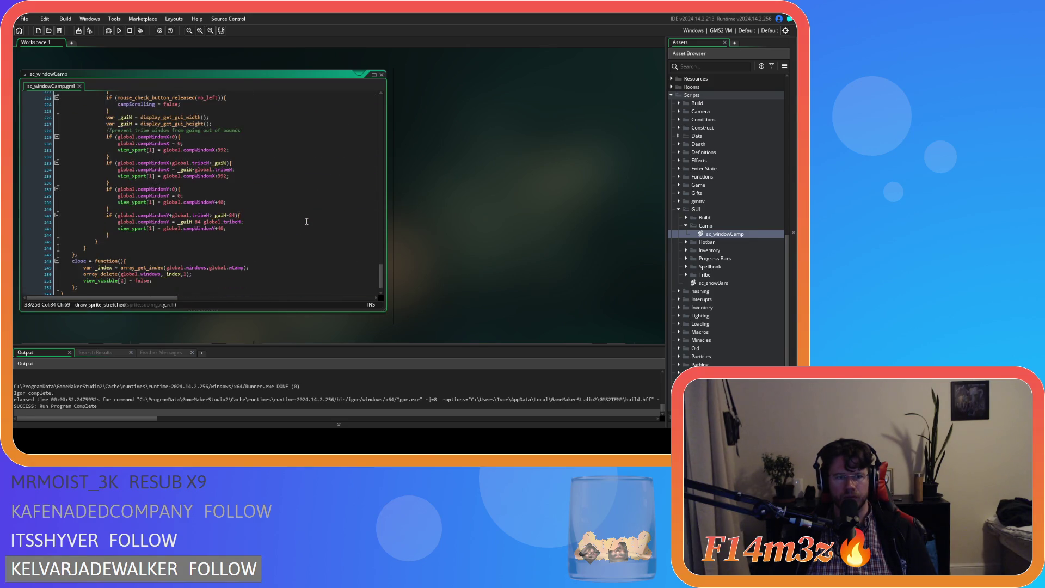
scroll(306, 221, up, 9)
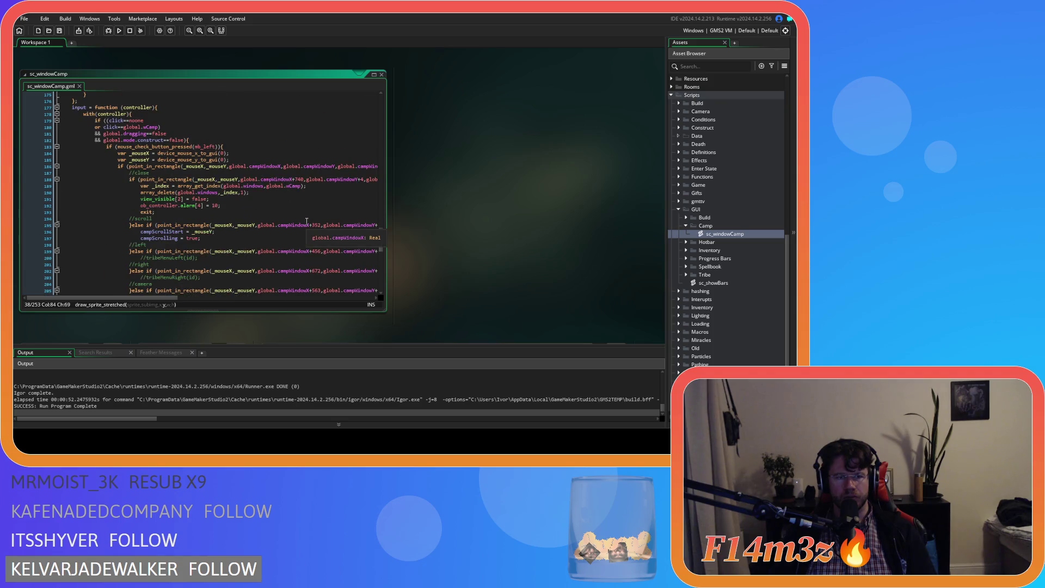
scroll(306, 221, up, 6)
scroll(306, 221, up, 2)
scroll(307, 221, down, 3)
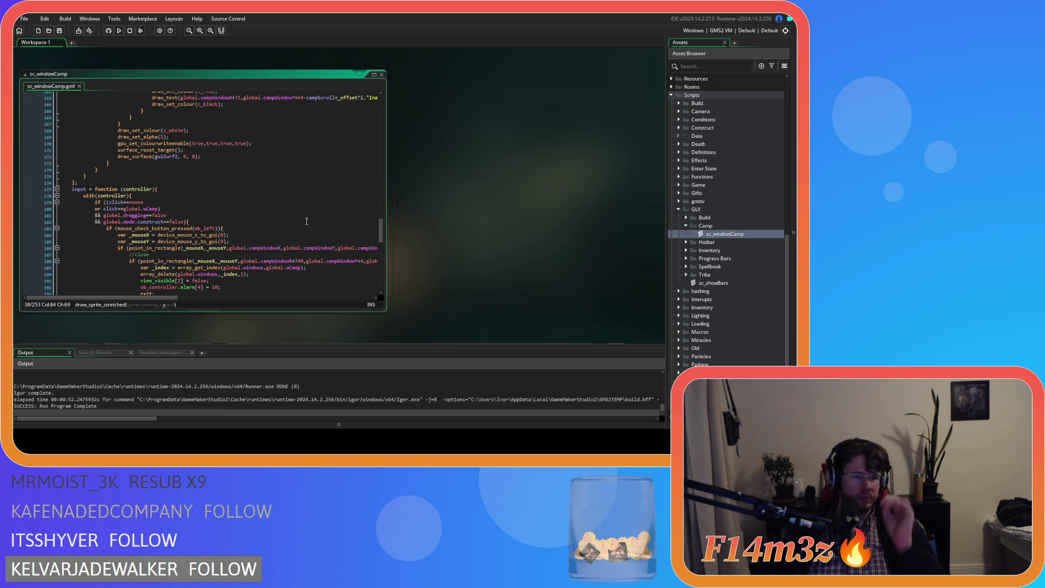
scroll(306, 221, down, 11)
scroll(307, 221, down, 4)
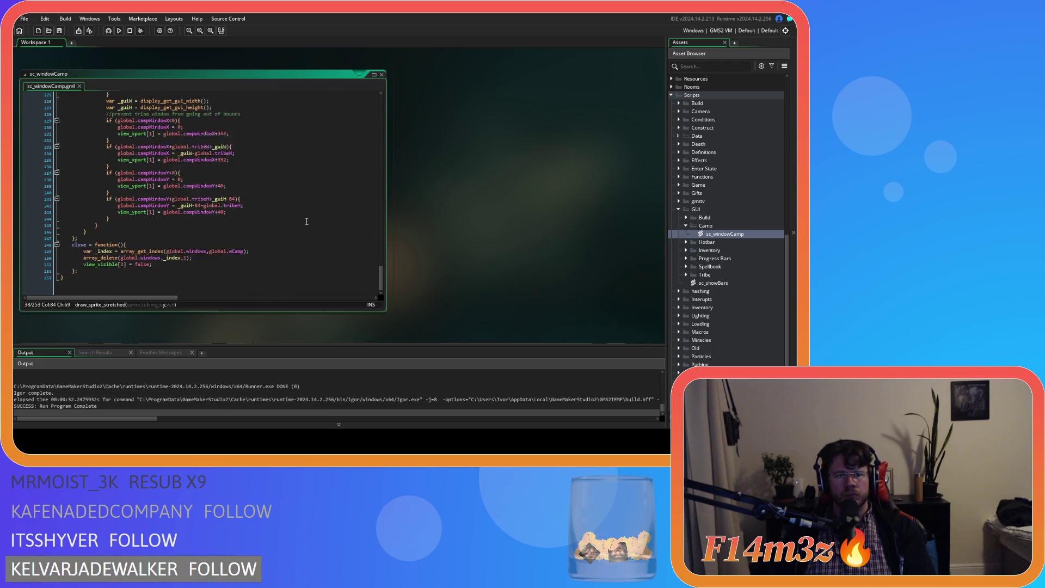
scroll(307, 221, up, 1)
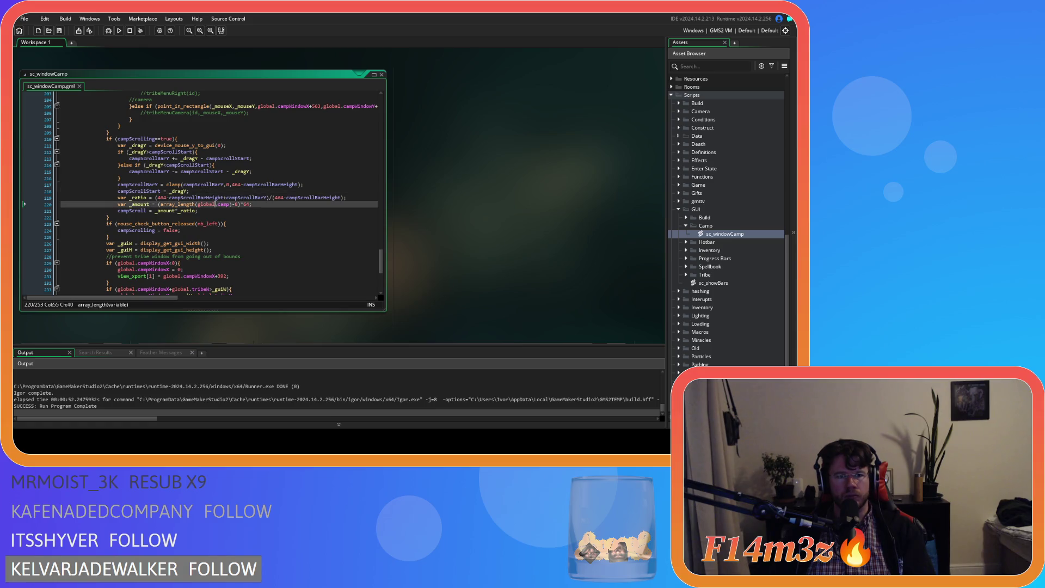
click(224, 198)
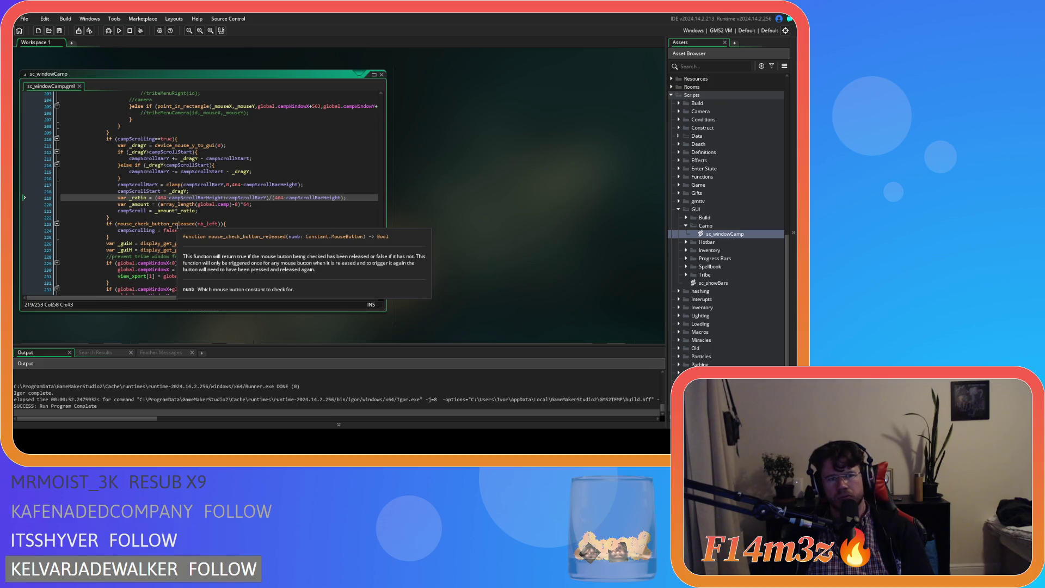
Step: Wrap 464-campScrollBarHeight in parentheses on line 219, save, rebuild, and ask the game to quit
text(()
click(224, 197)
text())
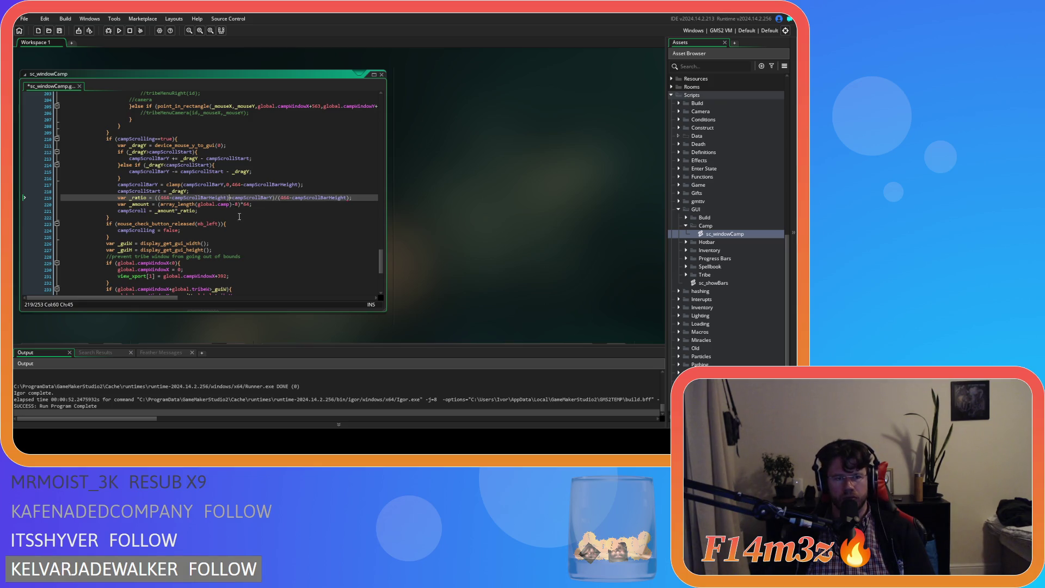
key(ctrl+s)
key(F5)
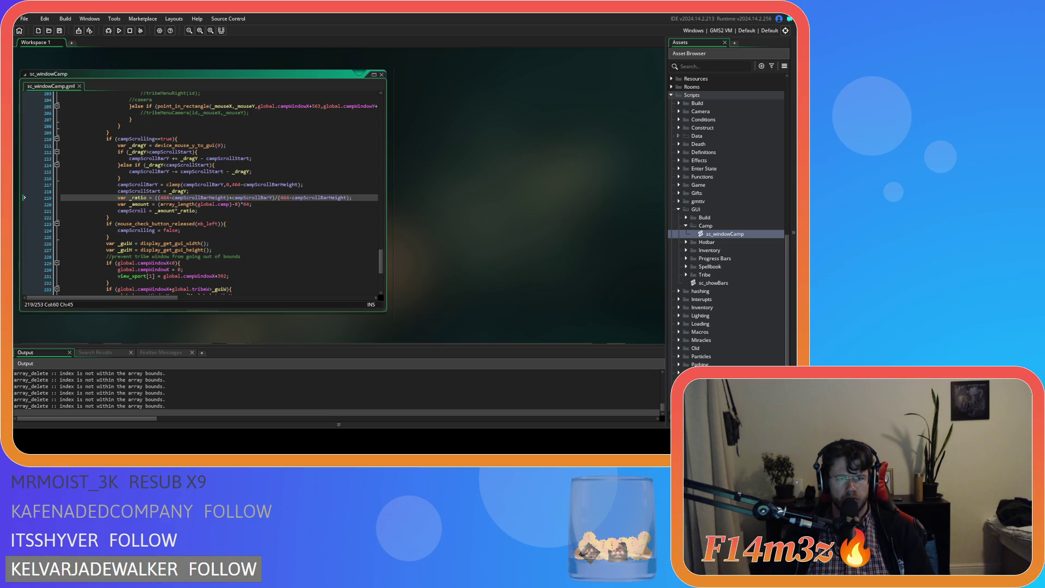
key(Escape)
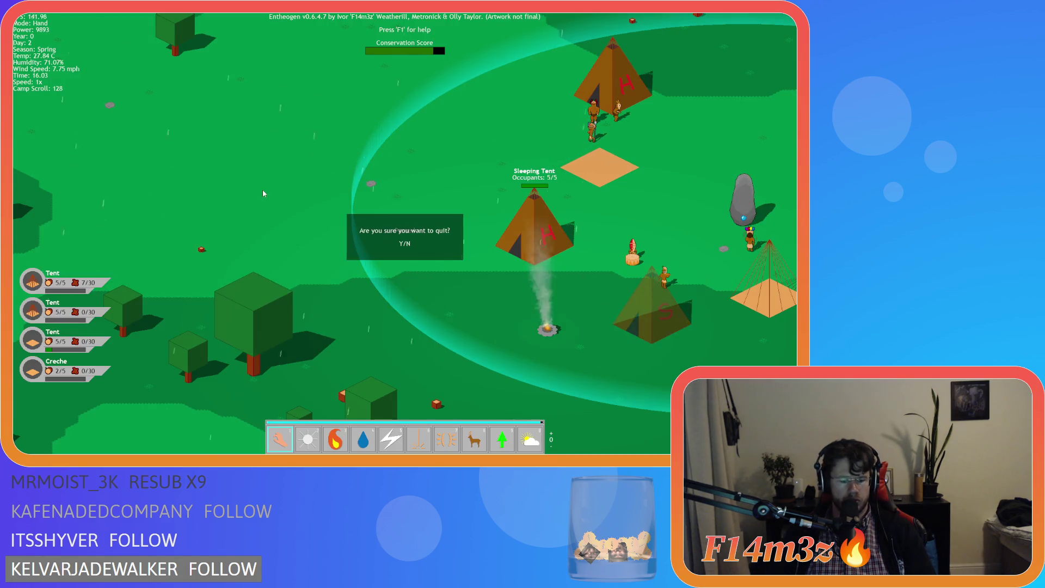
Step: Quit the game test and remove the extra brackets from line 219's _ratio
key(y)
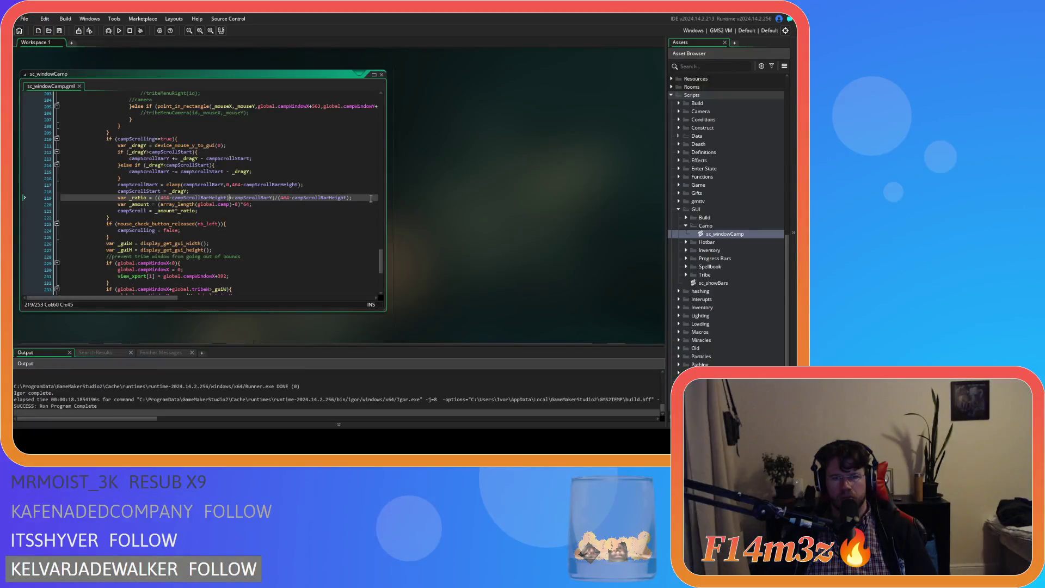
click(160, 197)
key(BackSpace)
click(240, 197)
key(BackSpace)
click(336, 197)
click(358, 199)
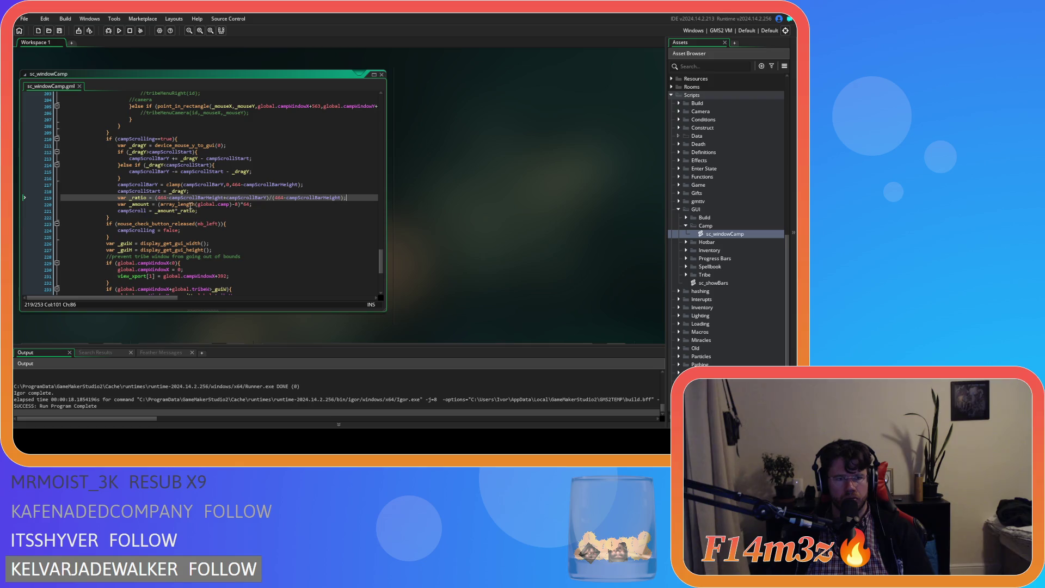
Step: Inspect line 220's camp count 8 and its *64 multiplier bracket
double_click(236, 204)
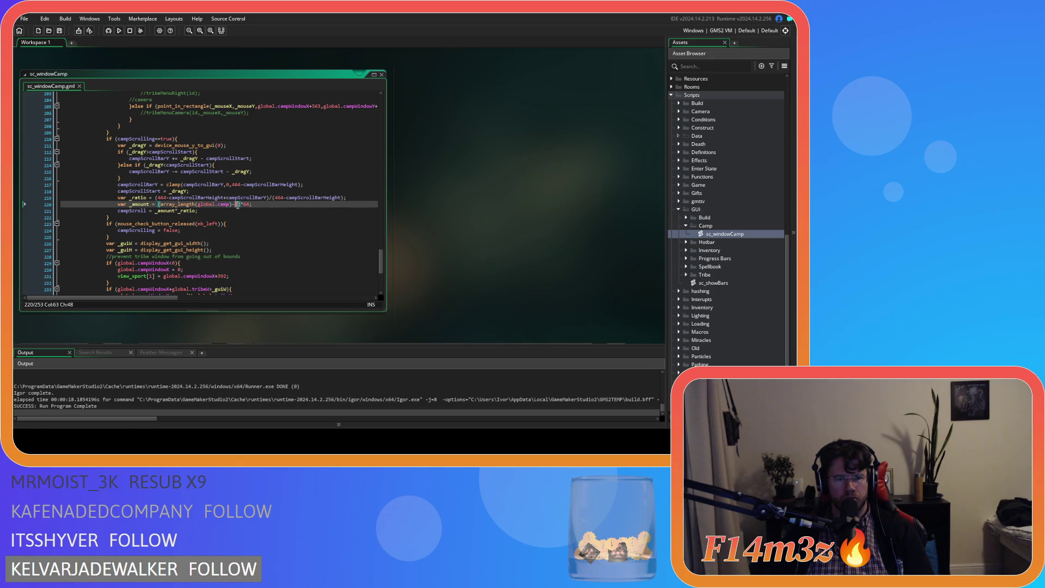
drag(240, 205, 250, 205)
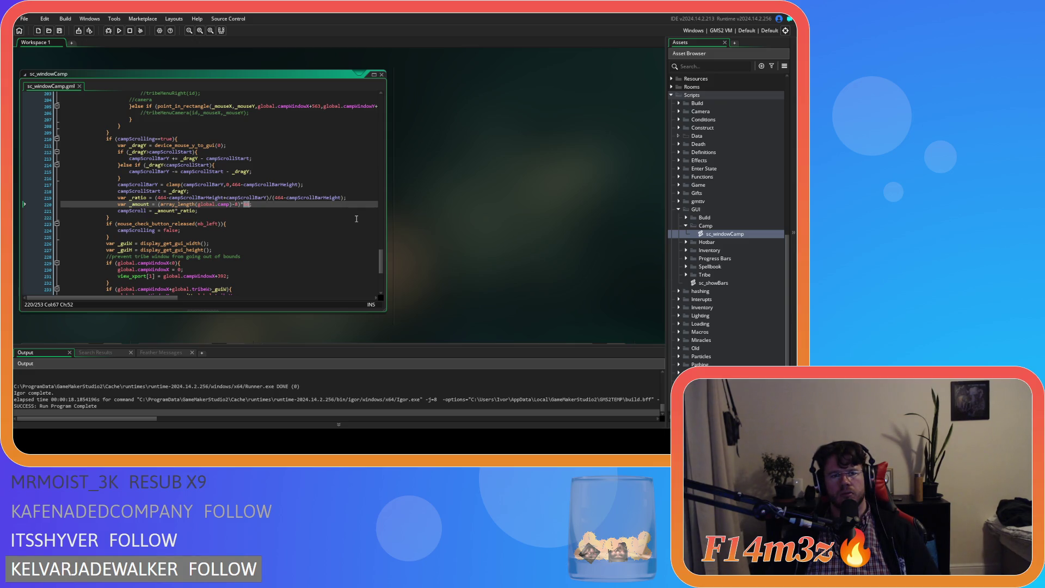
click(239, 205)
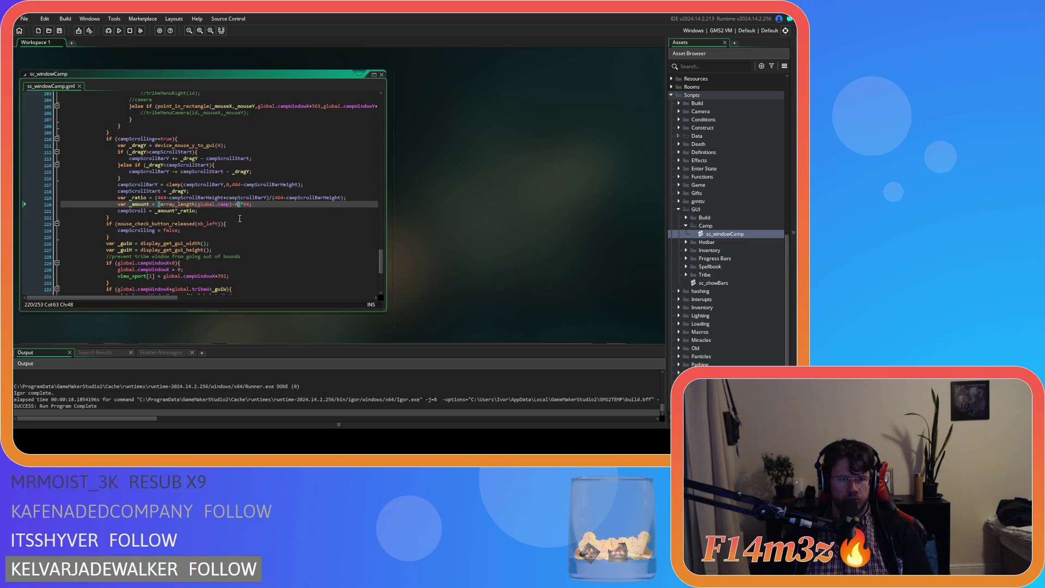
click(241, 212)
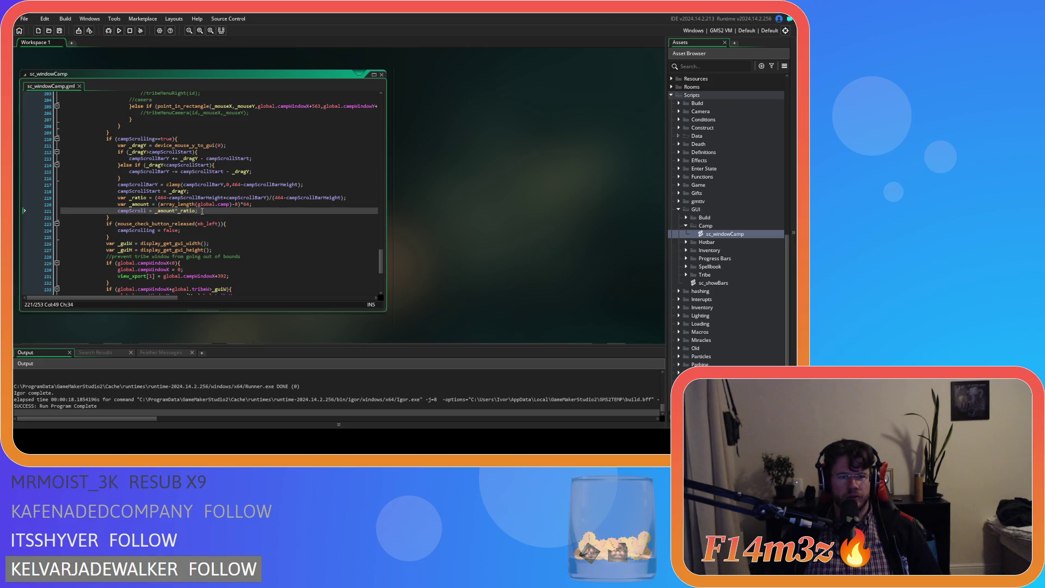
drag(202, 211, 117, 185)
click(241, 215)
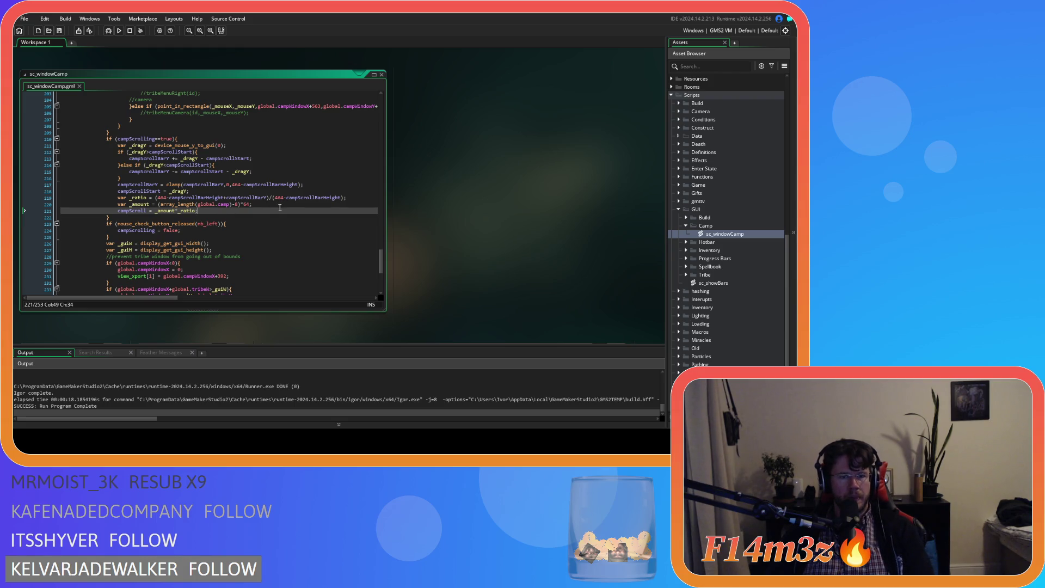
drag(280, 208, 175, 198)
click(245, 212)
drag(245, 212, 175, 197)
click(228, 213)
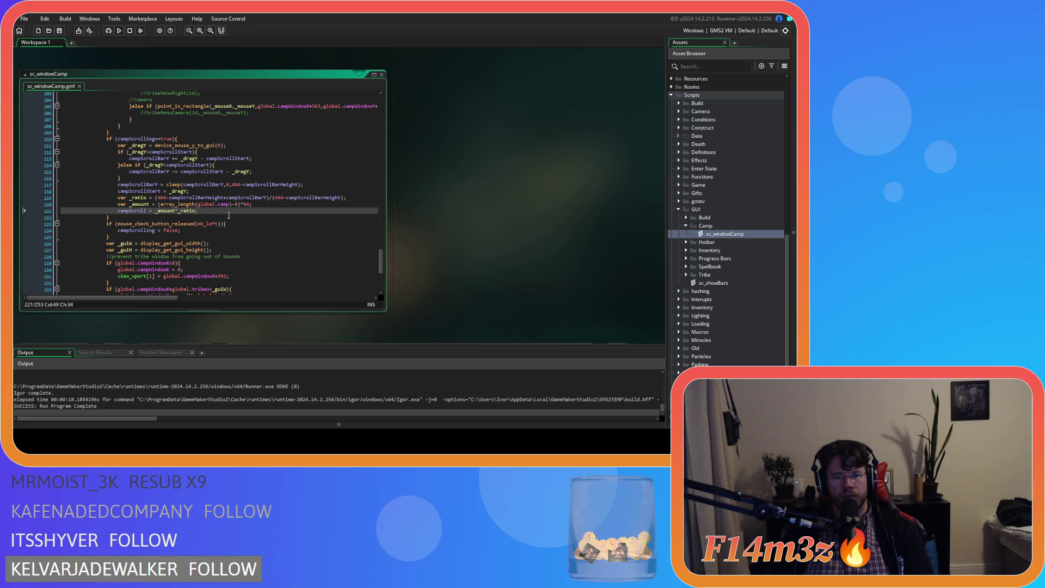
key(Up)
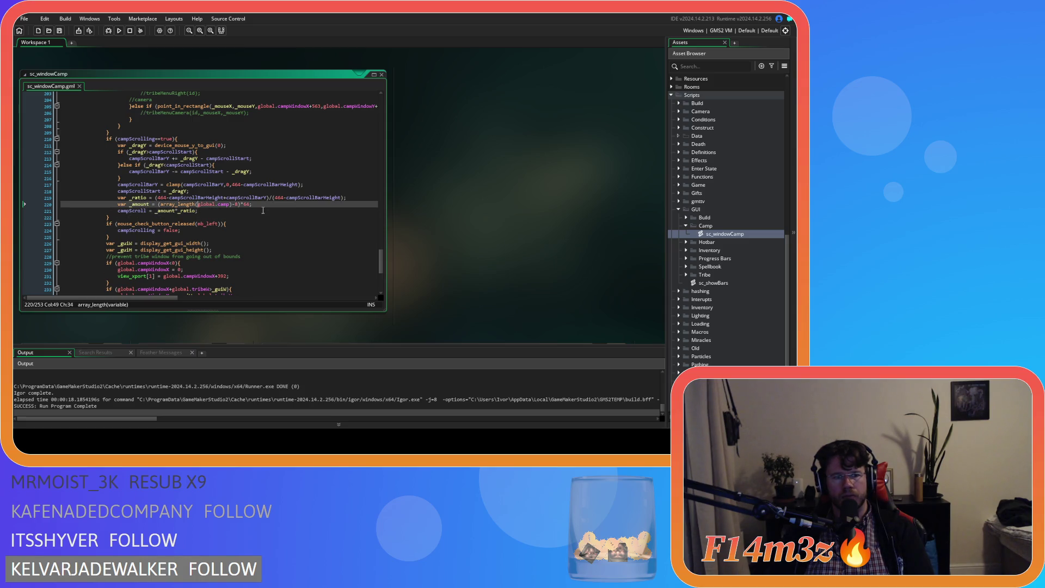
key(Down)
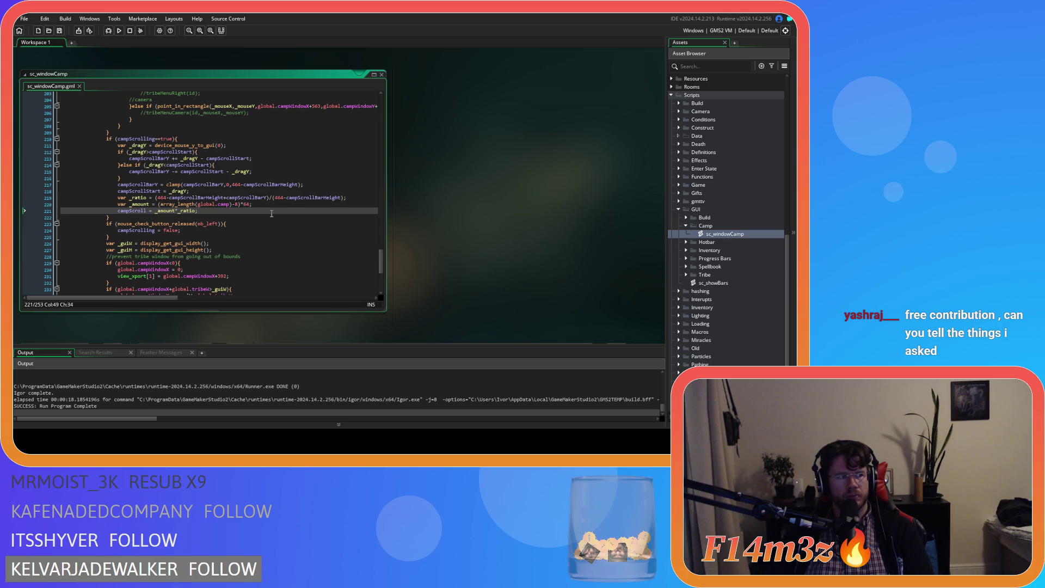
key(Down)
key(Down)
key(Up)
key(Up)
key(Up)
key(Down)
key(Down)
key(Down)
key(Up)
key(Up)
key(Down)
key(Down)
key(Down)
key(Up)
key(Up)
key(Up)
key(Down)
key(Down)
key(Down)
key(Up)
key(Up)
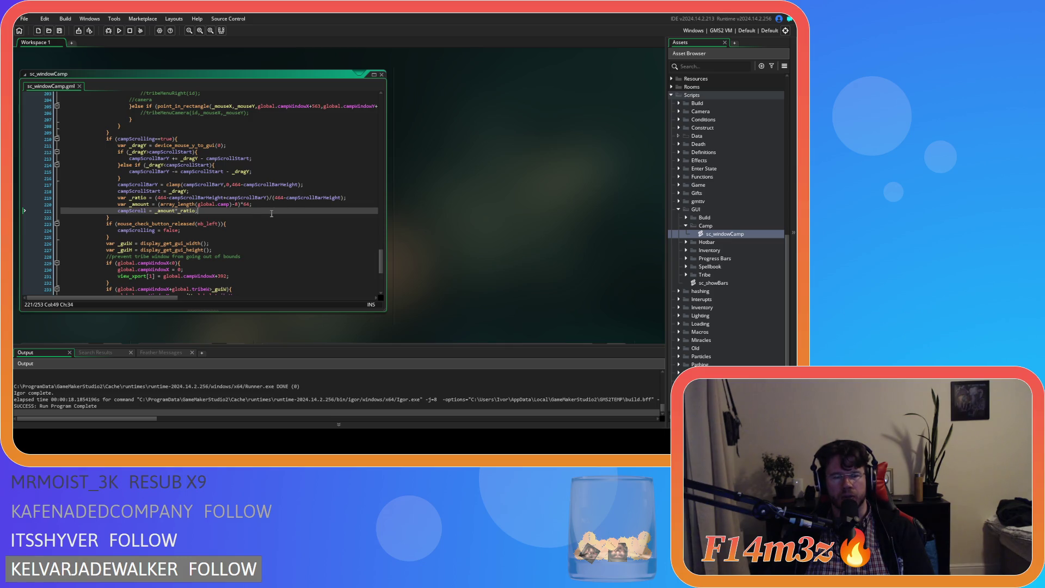
key(Up)
key(End)
key(Up)
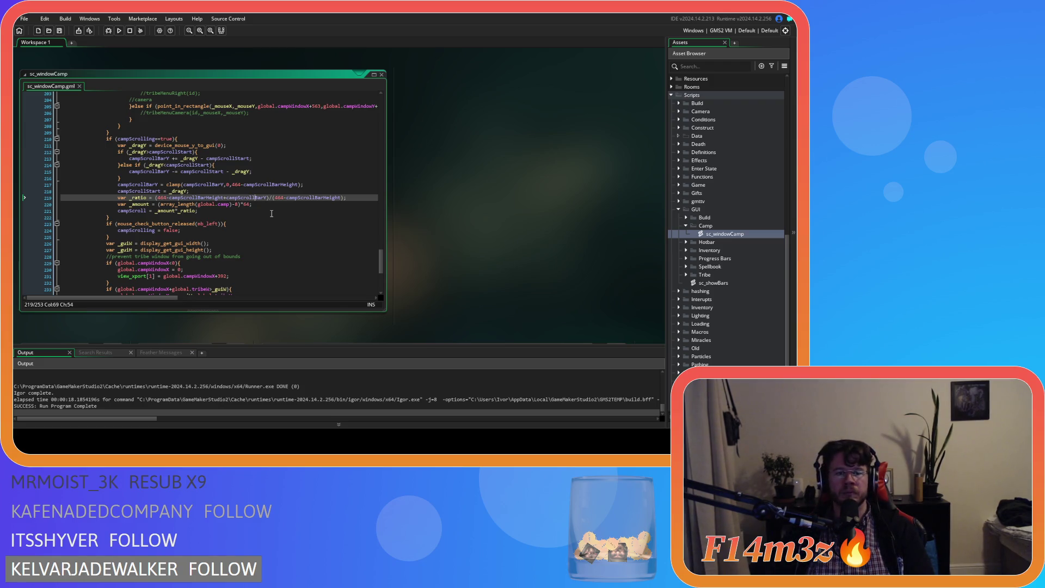
click(271, 207)
key(Down)
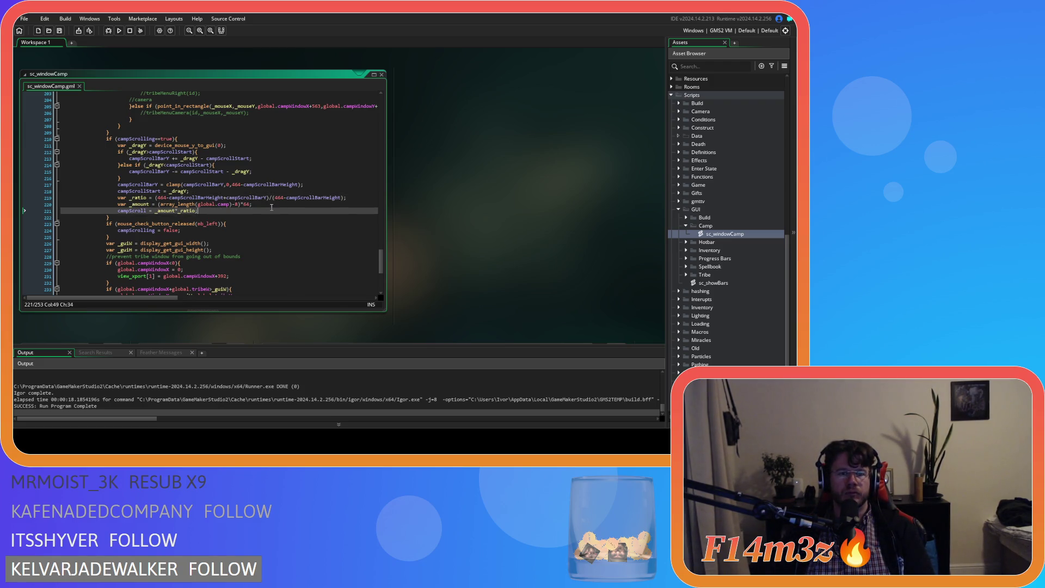
key(Up)
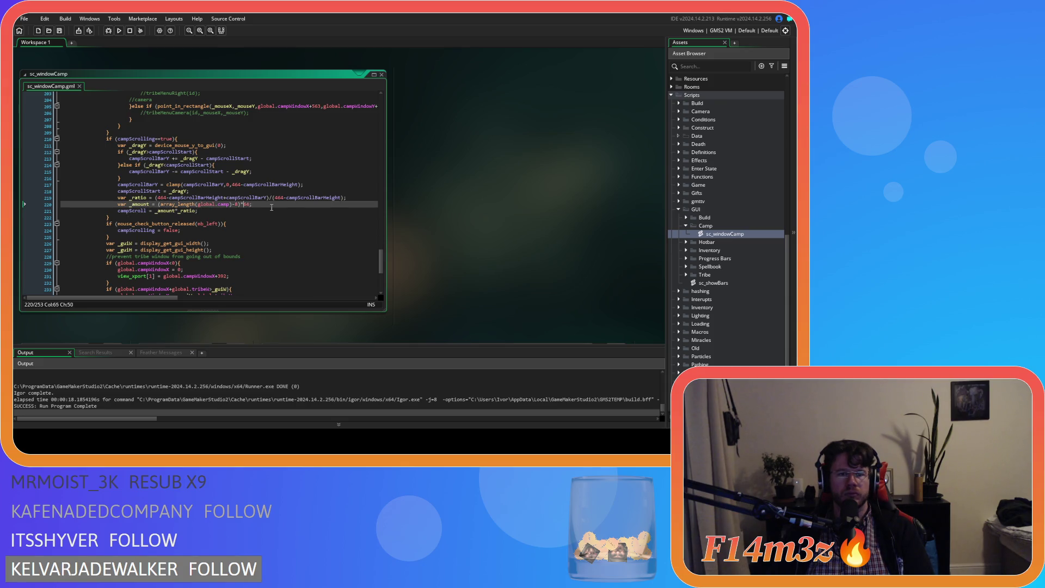
key(Left)
key(Left)
key(Right)
key(Right)
key(Right)
key(Down)
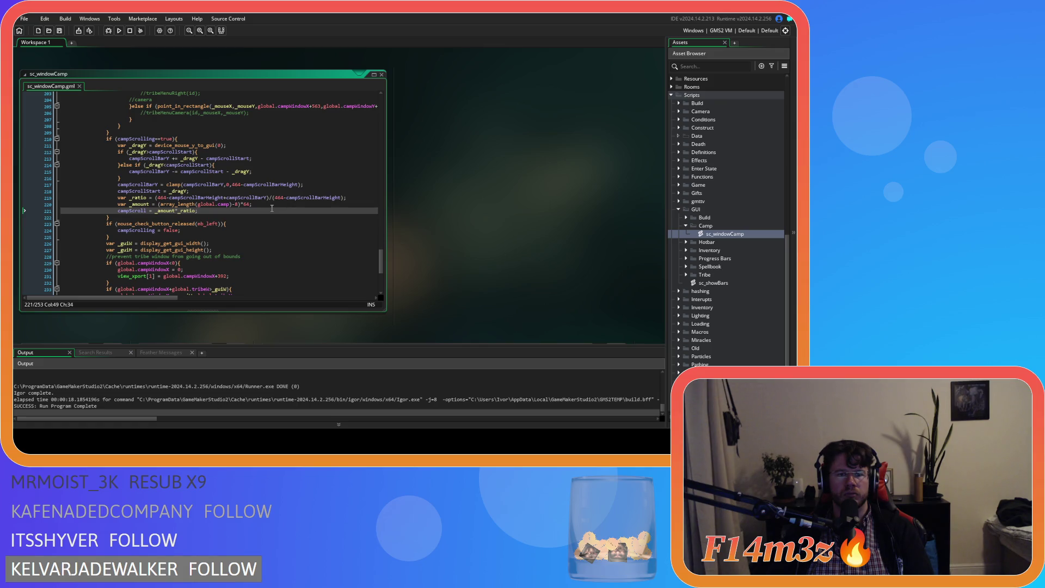
click(272, 203)
click(272, 197)
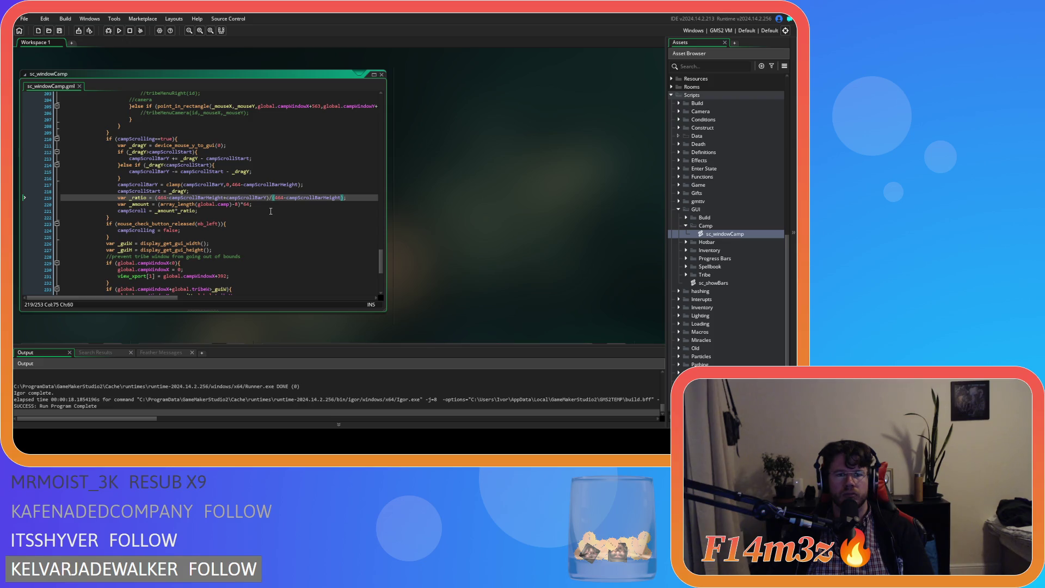
click(271, 212)
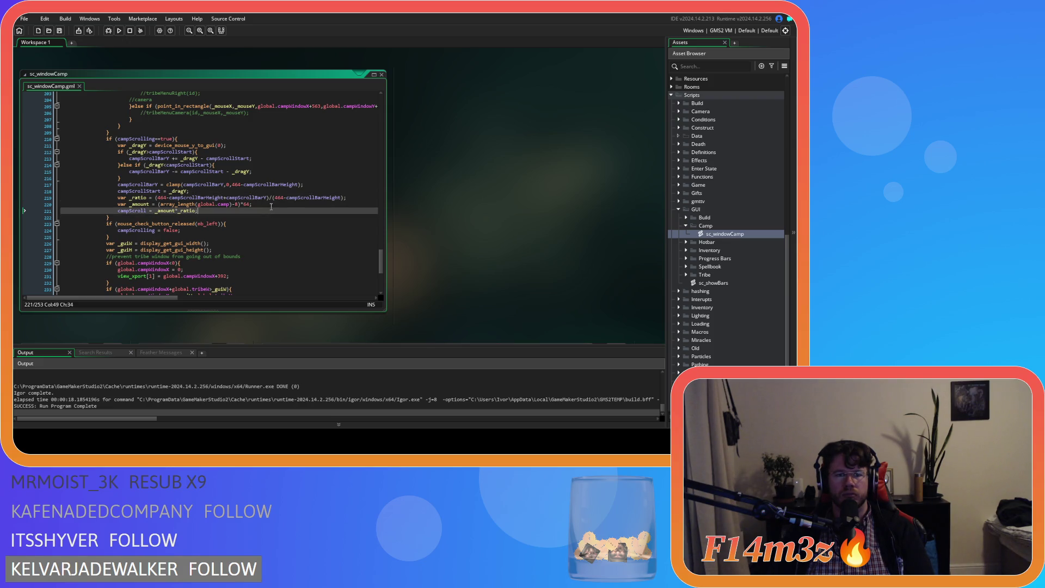
click(272, 206)
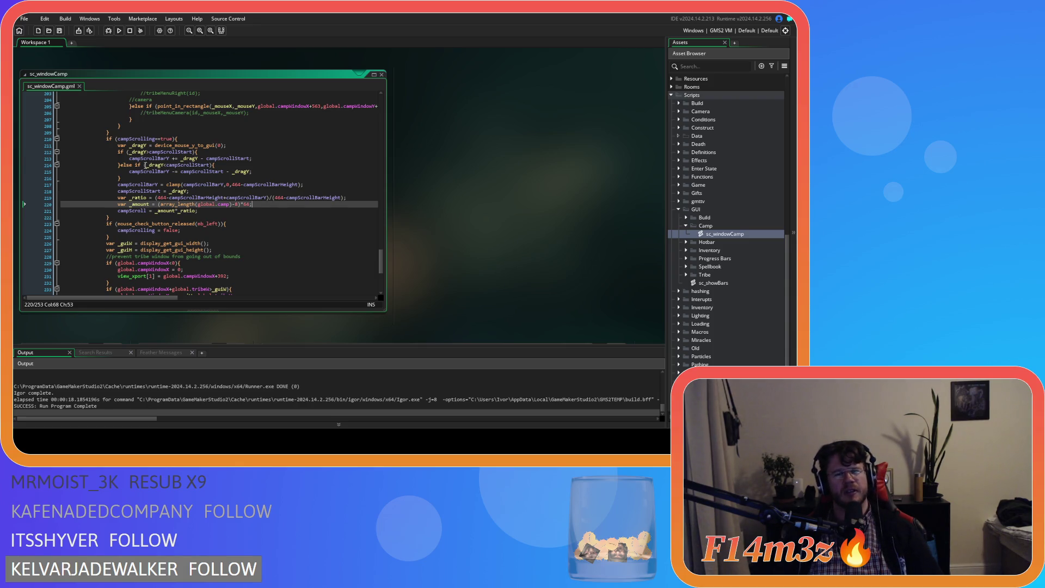
Step: Rewrite _ratio as (464-campScrollBarHeight)/(464-campScrollBarHeight+campScrollBarY) and save the script
drag(342, 200, 283, 201)
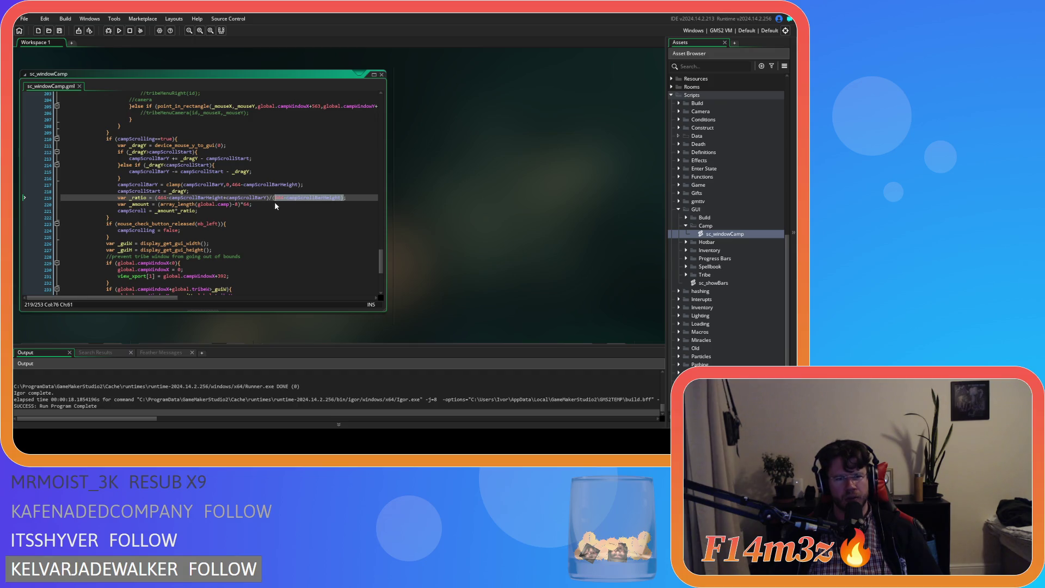
key(BackSpace)
key(BackSpace)
key(BackSpace)
click(156, 198)
text((464-campScrollBarHeight)/)
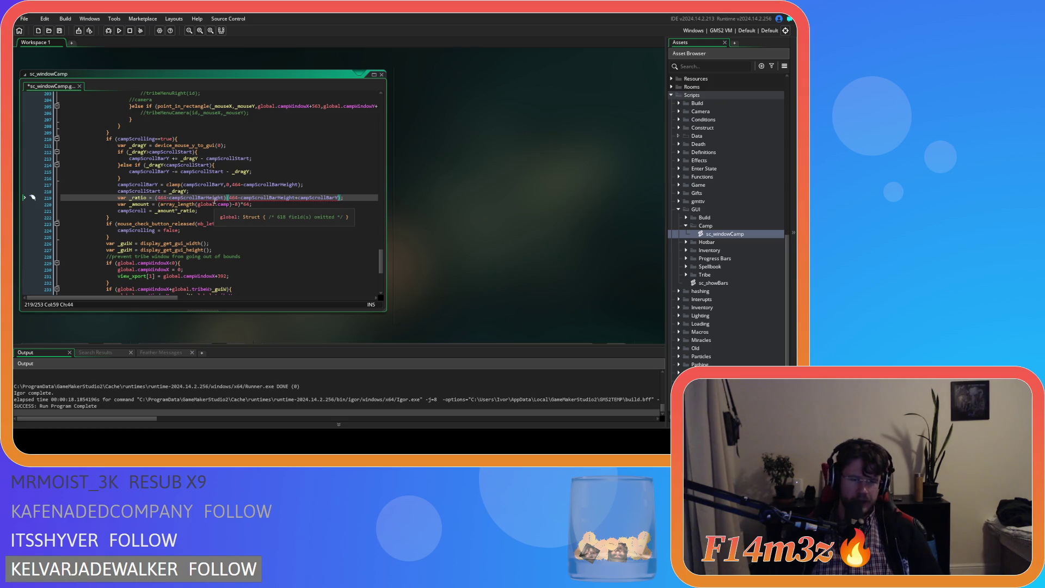
text(/)
key(ctrl+s)
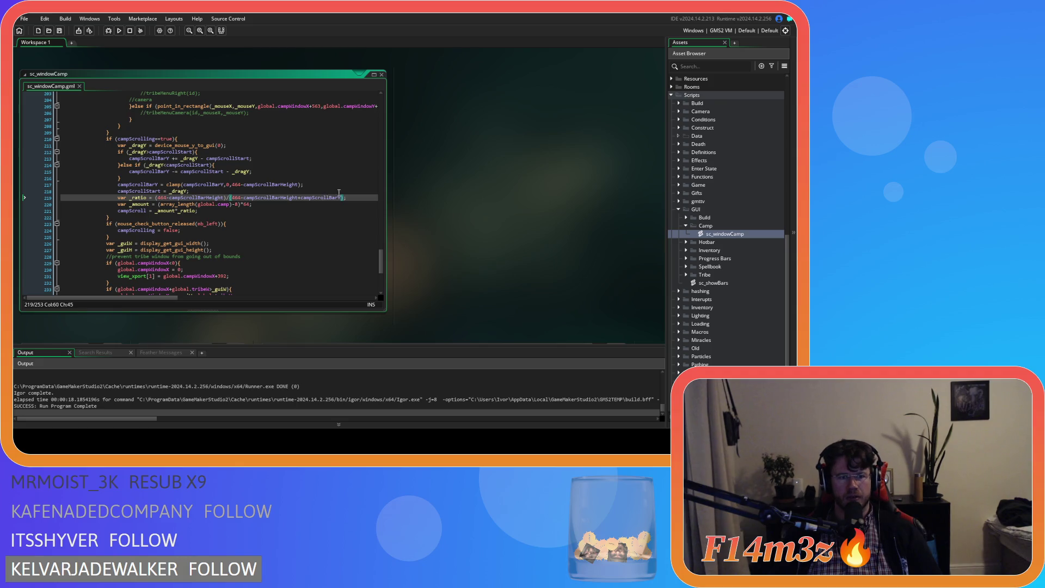
key(End)
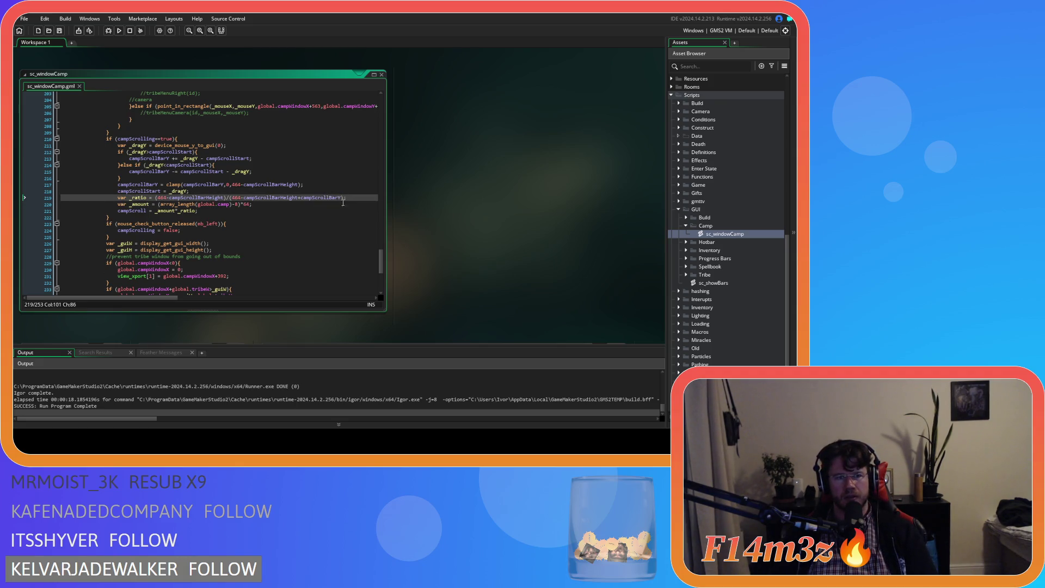
mouse_move(381, 261)
mouse_down()
mouse_move(394, 103)
mouse_move(382, 226)
mouse_move(375, 118)
mouse_up()
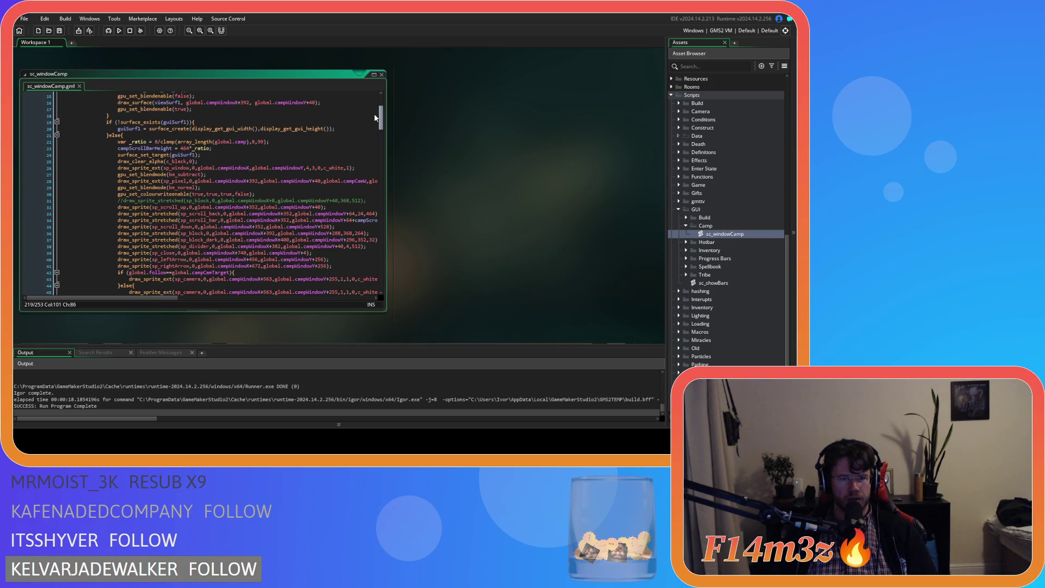
Step: Move the +campScrollBarY term from the denominator into the numerator on line 219
drag(375, 117, 378, 267)
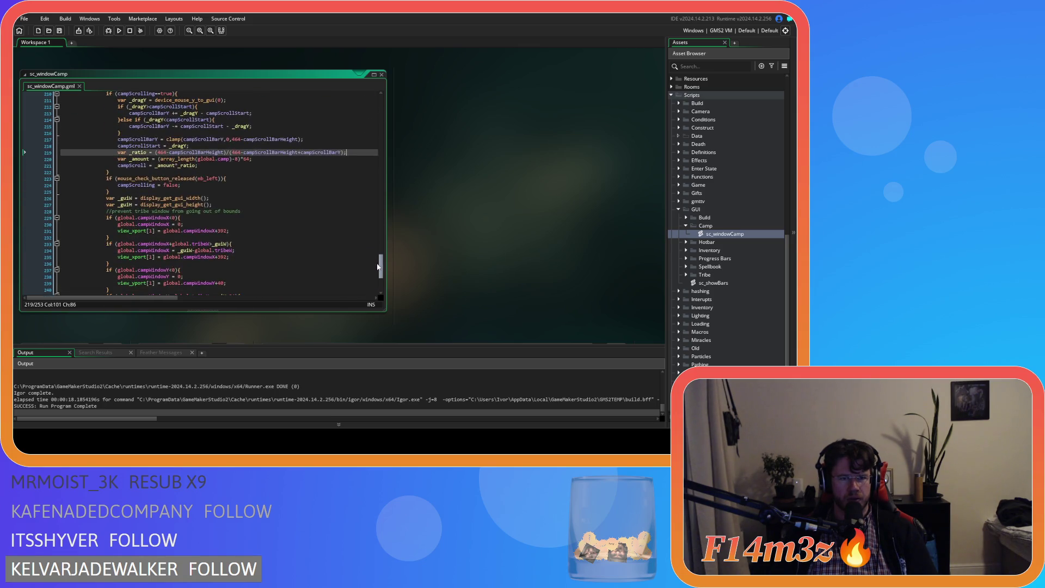
click(277, 154)
drag(171, 154, 223, 157)
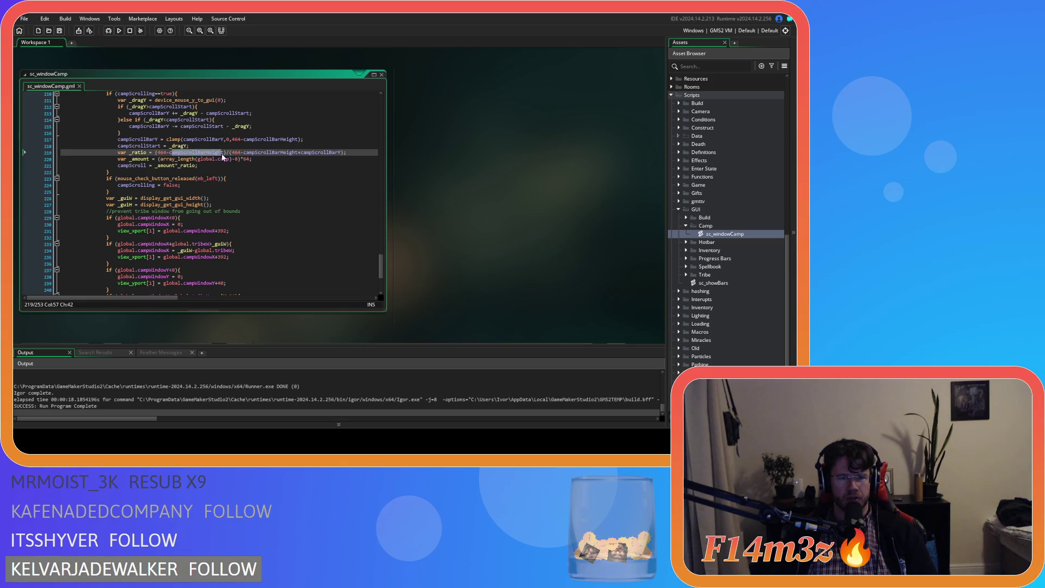
drag(271, 154, 322, 158)
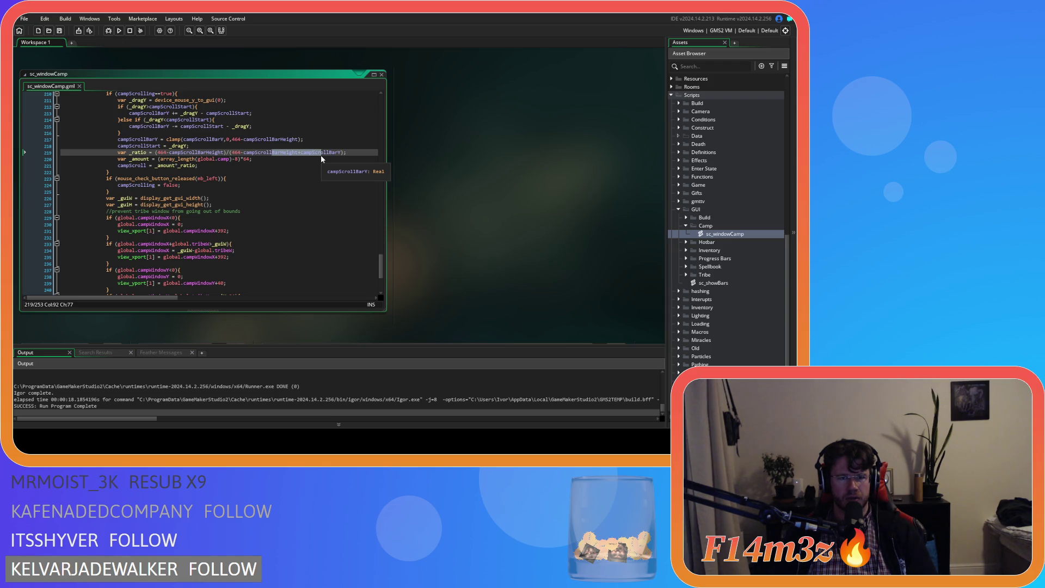
click(238, 153)
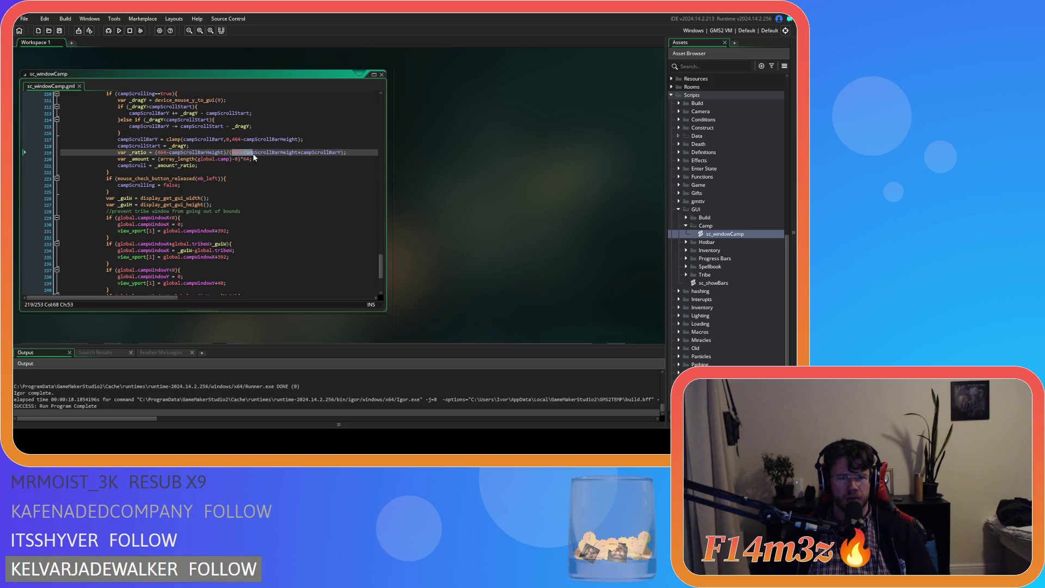
drag(156, 153, 182, 154)
click(236, 153)
click(324, 153)
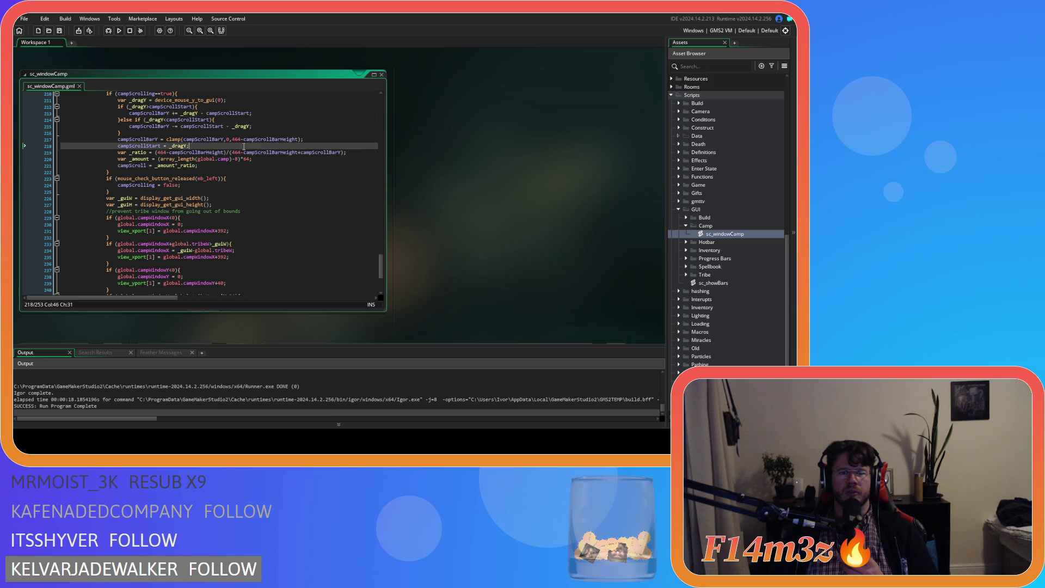
key(shift+Left)
key(shift+Left)
key(shift+Left)
key(ctrl+shift+Right)
key(ctrl+x)
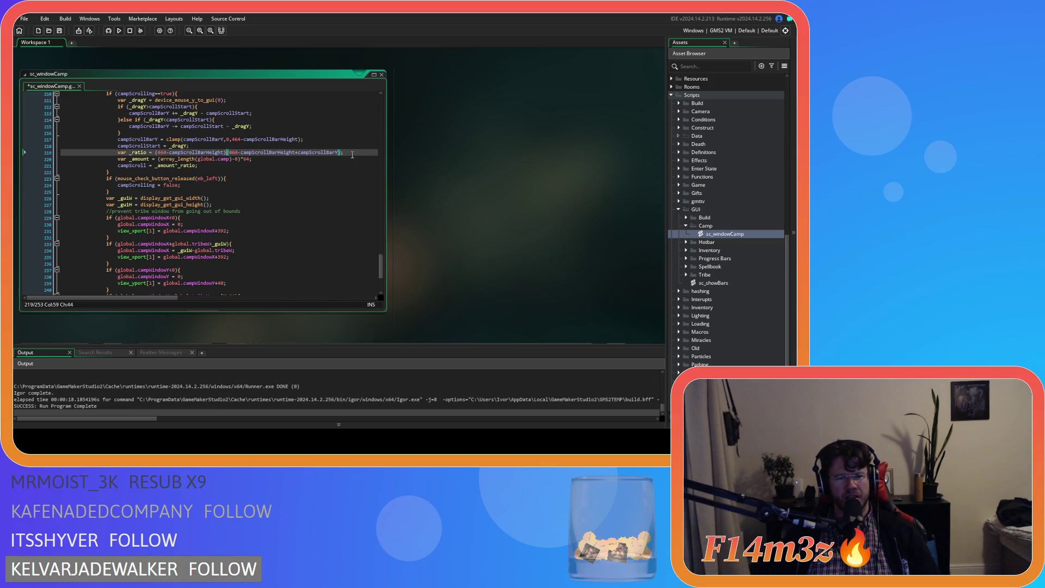
key(ctrl+Left)
key(ctrl+Left)
key(ctrl+Left)
key(ctrl+v)
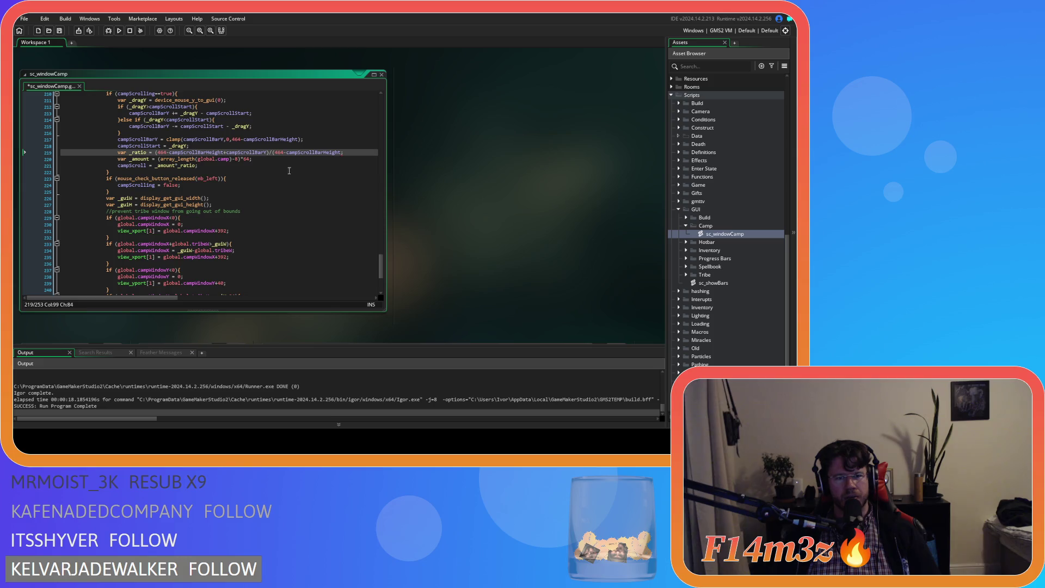
text())
Step: Change that + to - and save, build and run the game
click(226, 153)
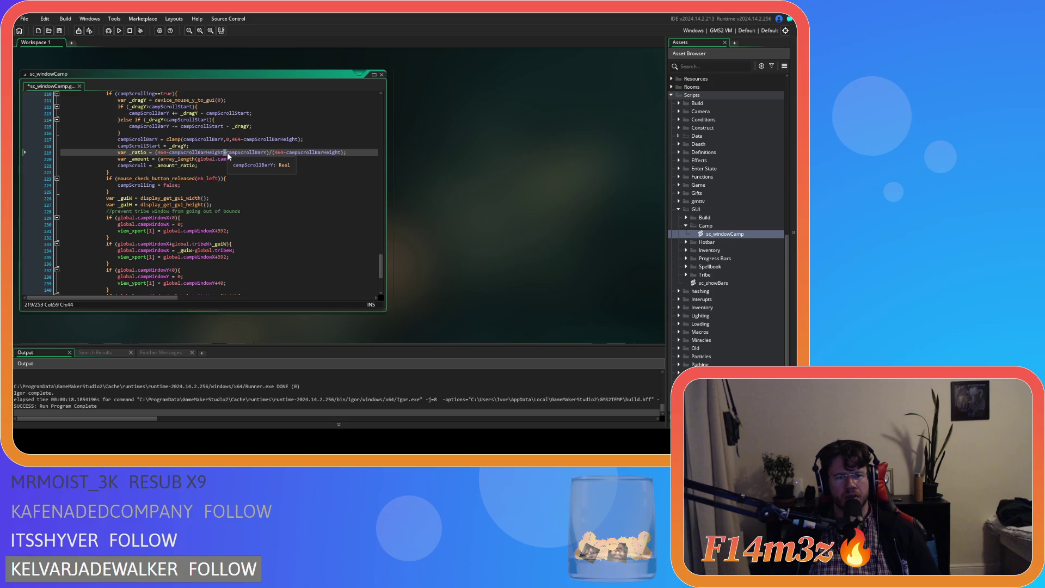
text(-)
click(356, 154)
key(F5)
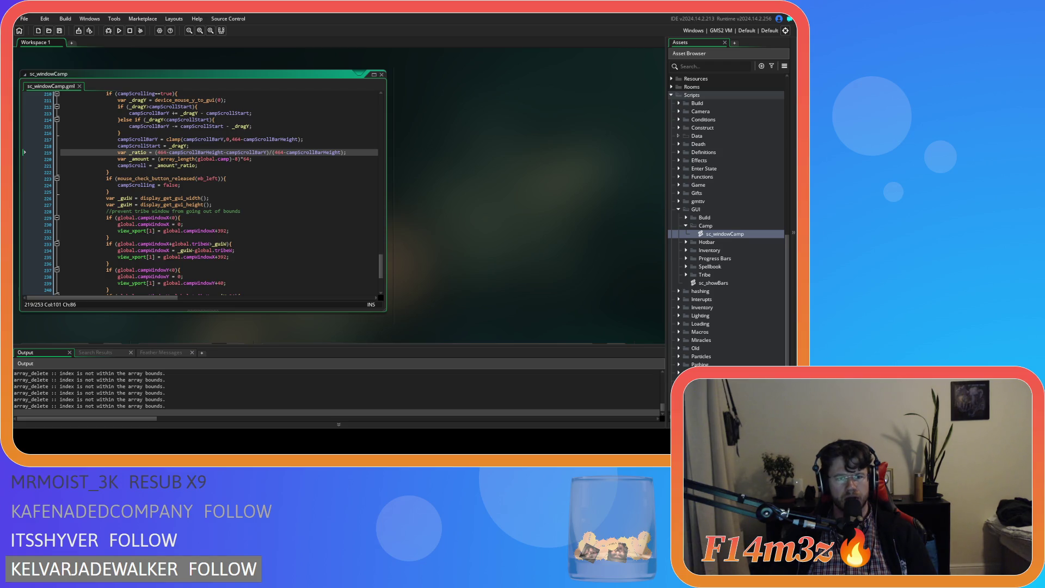
Step: Scroll the Camp list down and up with the mouse wheel to test the scrollbar
scroll(268, 227, down, 2)
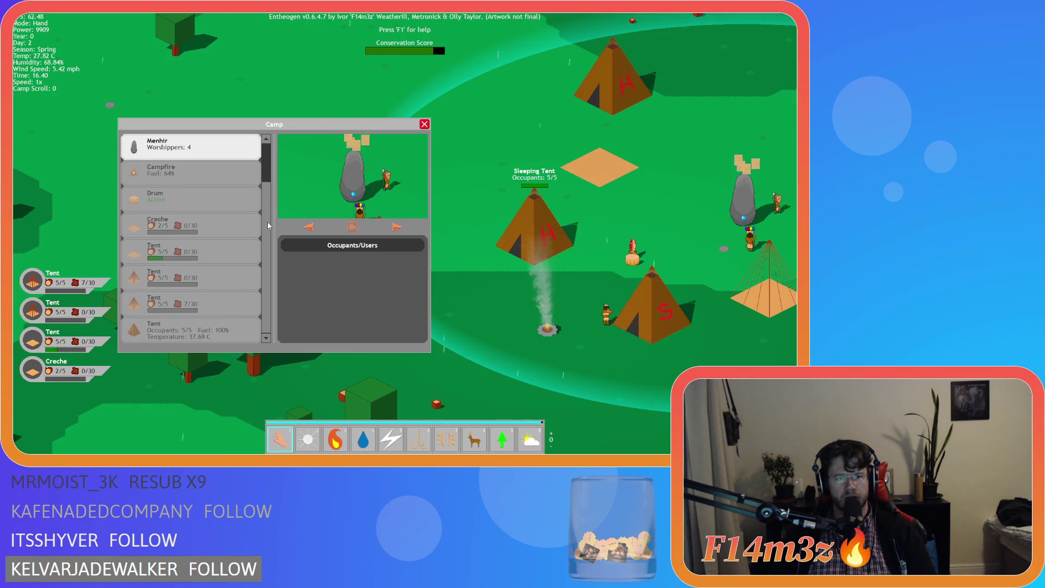
scroll(271, 190, down, 1)
scroll(270, 190, down, 1)
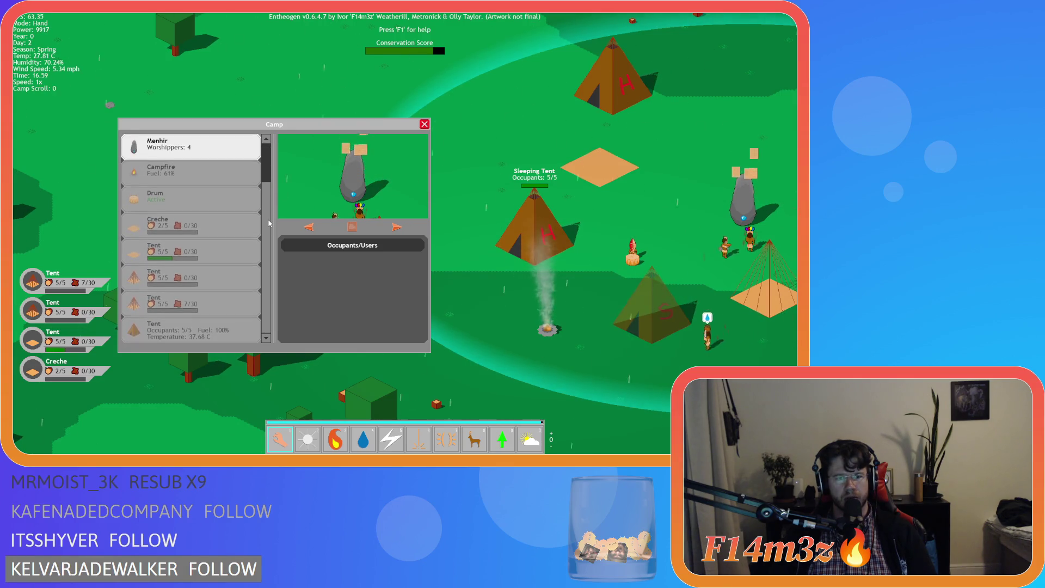
scroll(271, 175, up, 4)
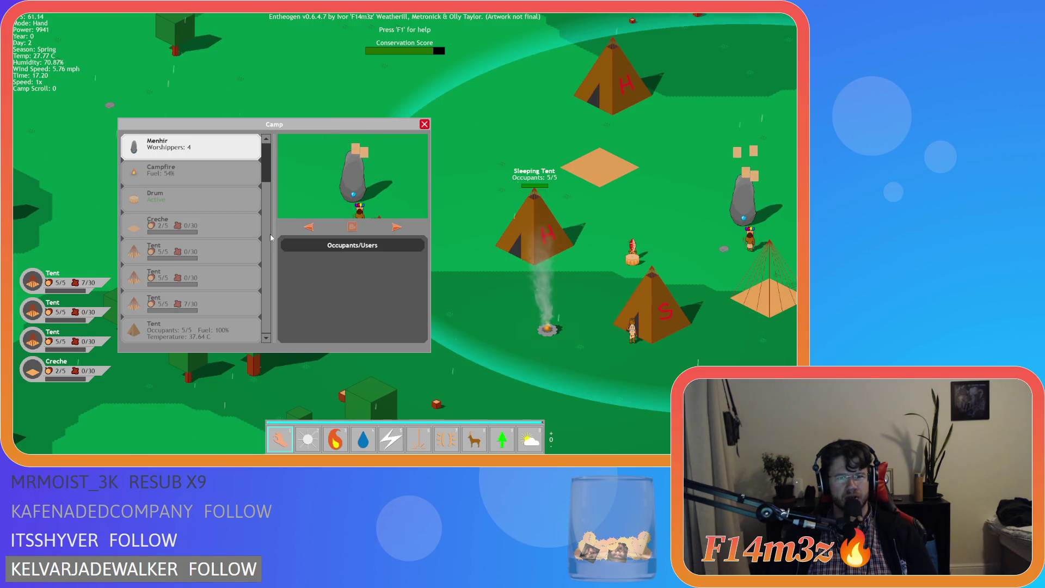
scroll(270, 238, down, 2)
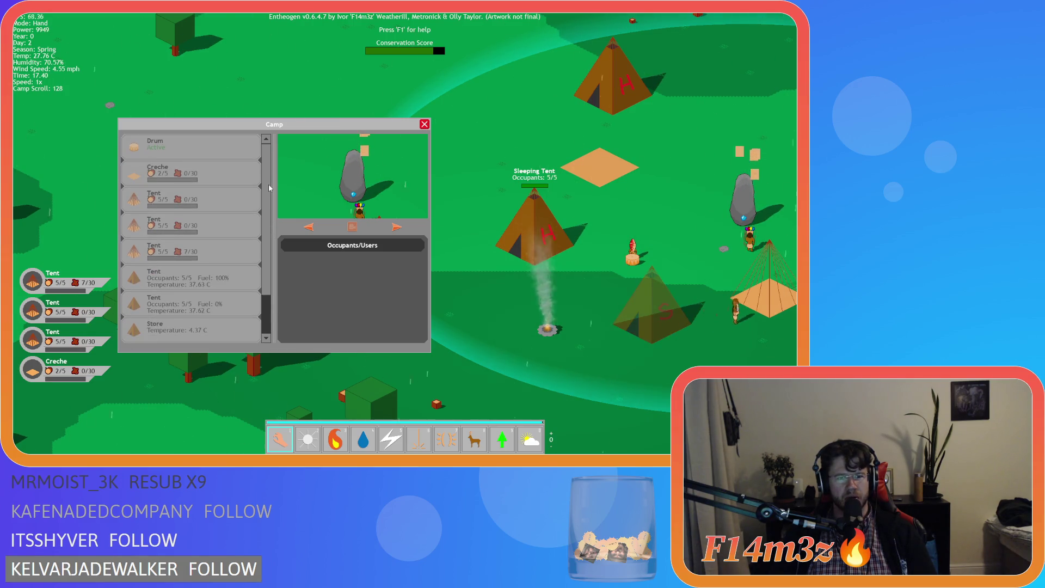
scroll(269, 218, up, 2)
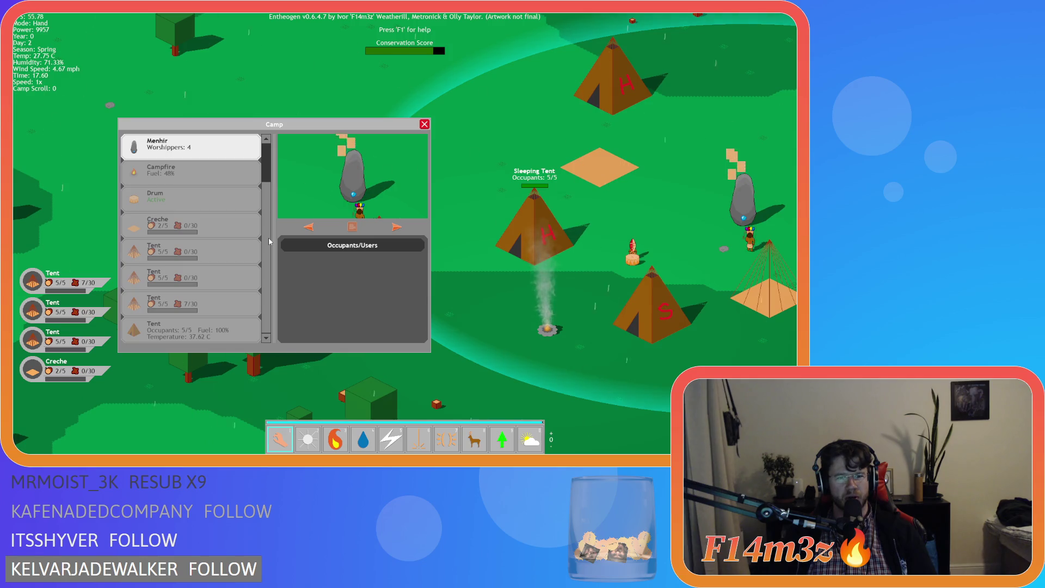
scroll(267, 203, down, 2)
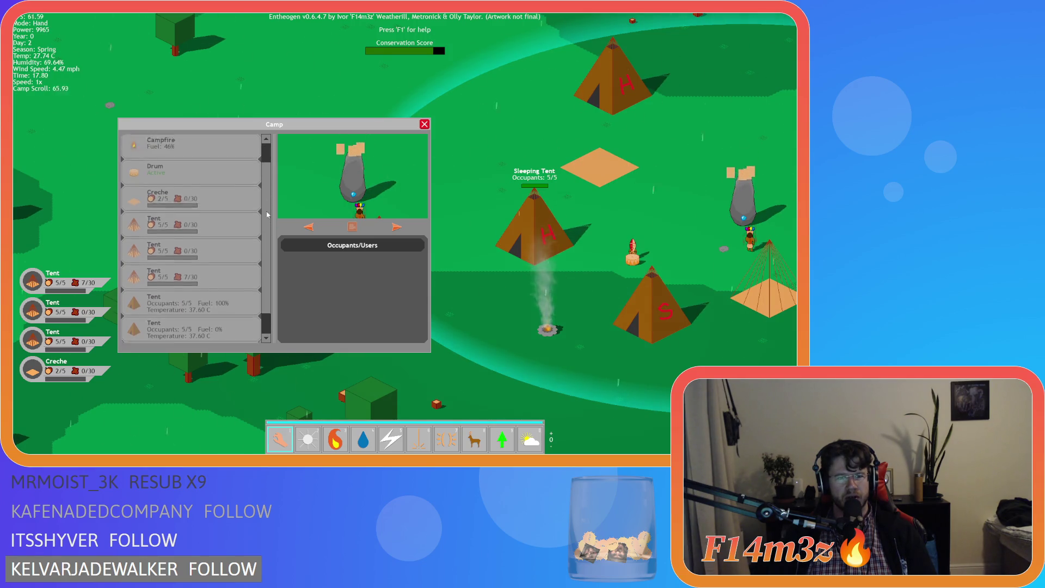
Step: Close the Camp window, quit the game, and place the caret on line 221 of sc_windowCamp
key(Escape)
key(Escape)
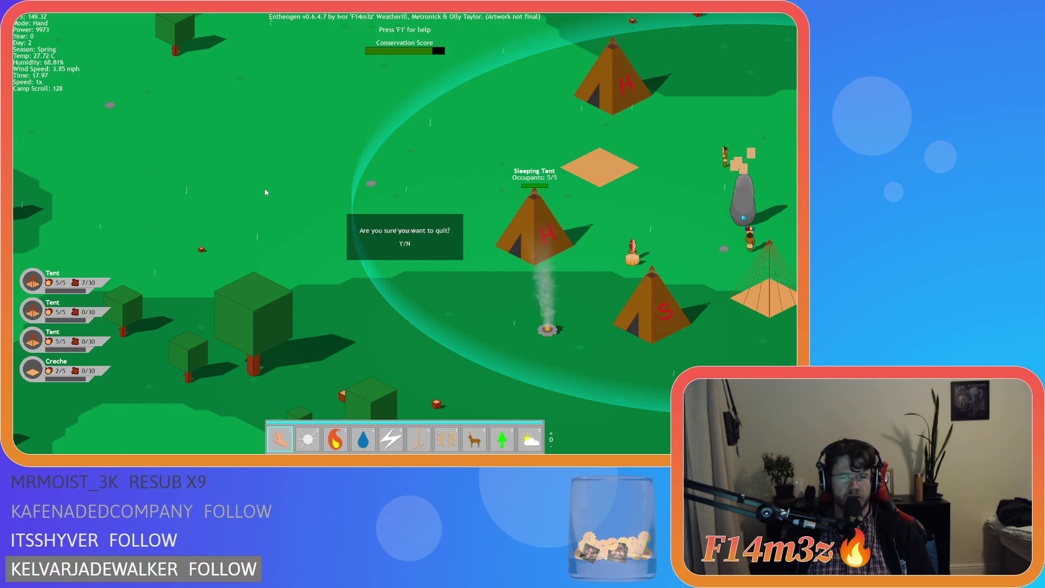
key(Return)
click(272, 198)
click(281, 164)
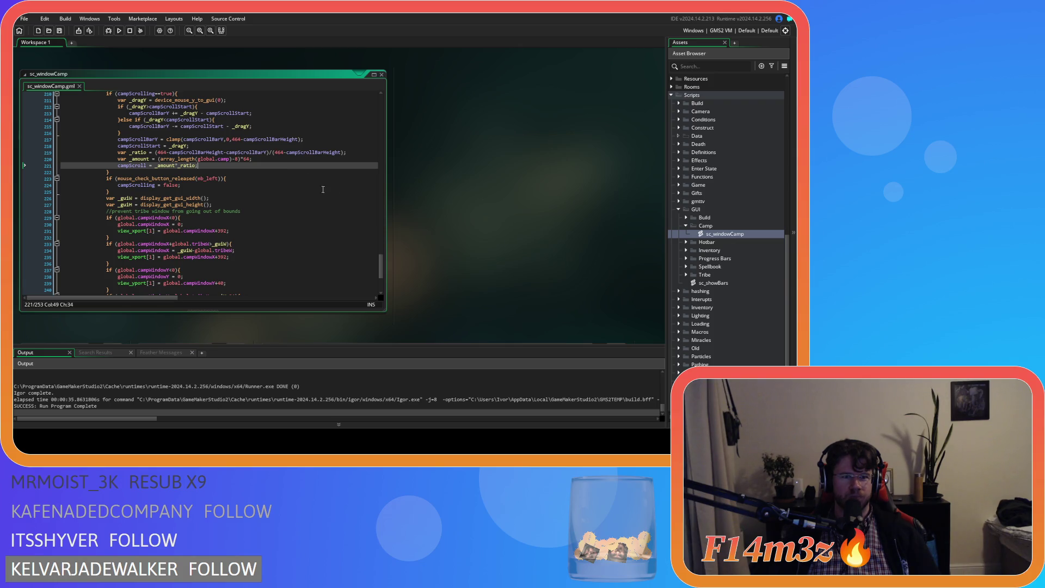
drag(384, 265, 388, 207)
mouse_move(171, 298)
mouse_down()
mouse_move(259, 296)
mouse_move(187, 297)
mouse_up()
scroll(202, 232, down, 10)
scroll(201, 231, down, 9)
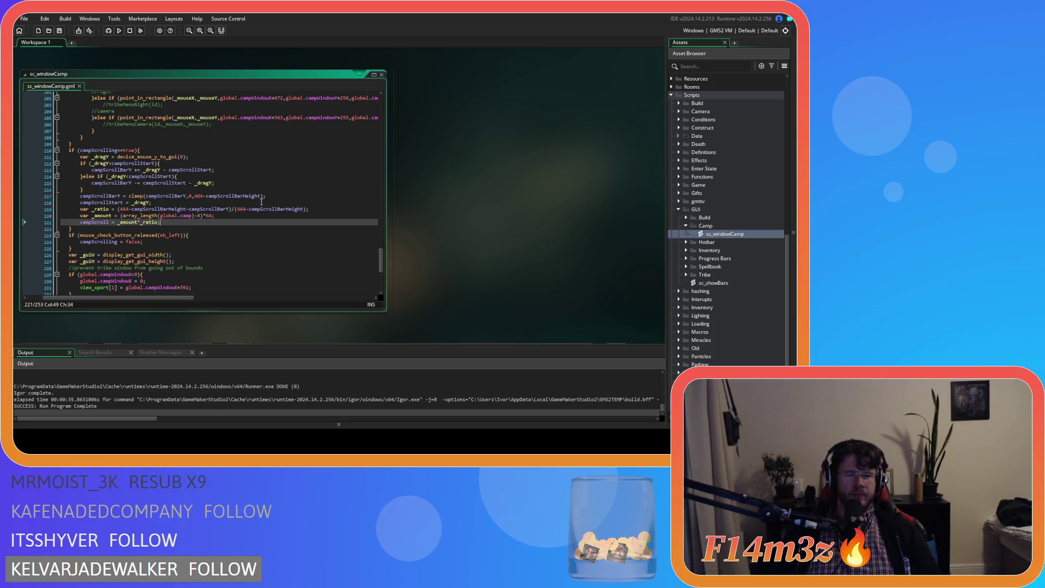
scroll(385, 226, up, 15)
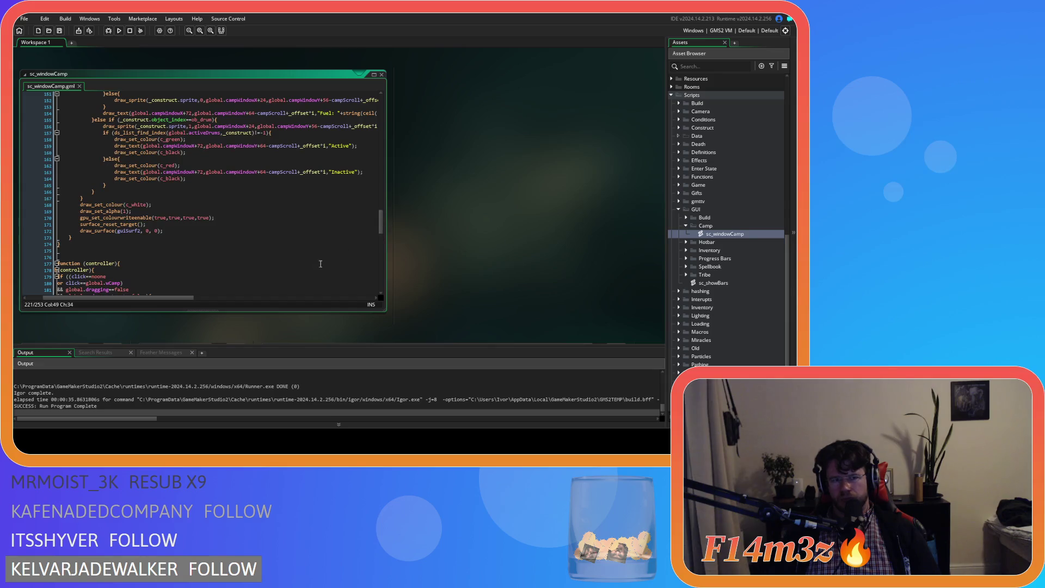
scroll(268, 233, up, 15)
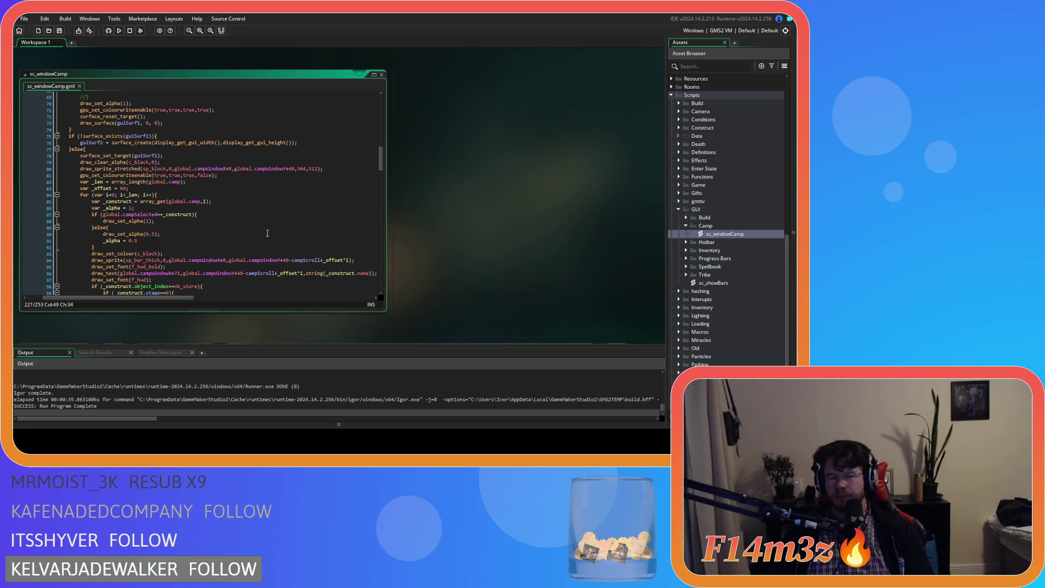
scroll(268, 233, up, 3)
scroll(267, 233, up, 5)
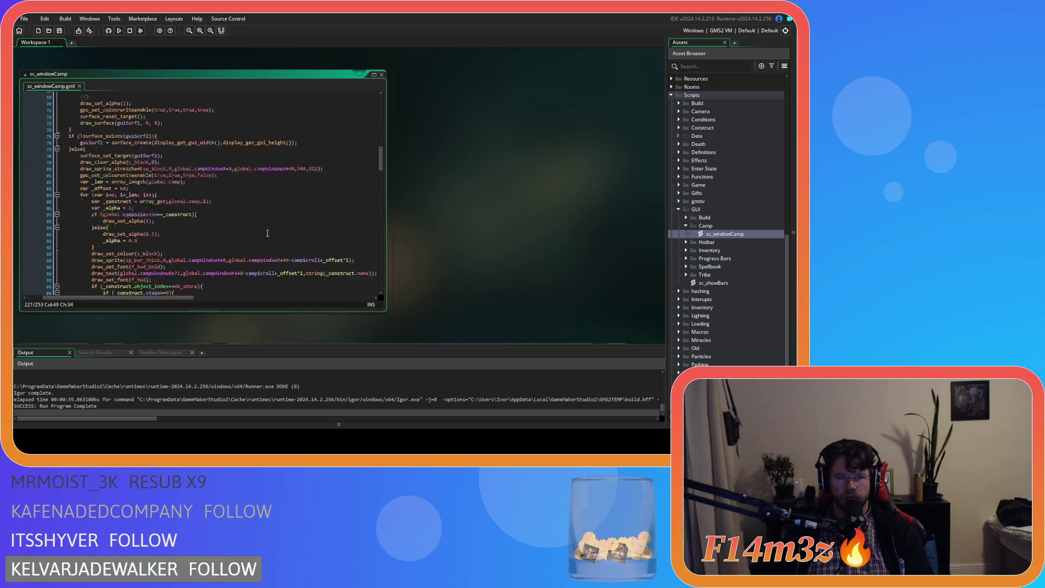
scroll(268, 233, up, 12)
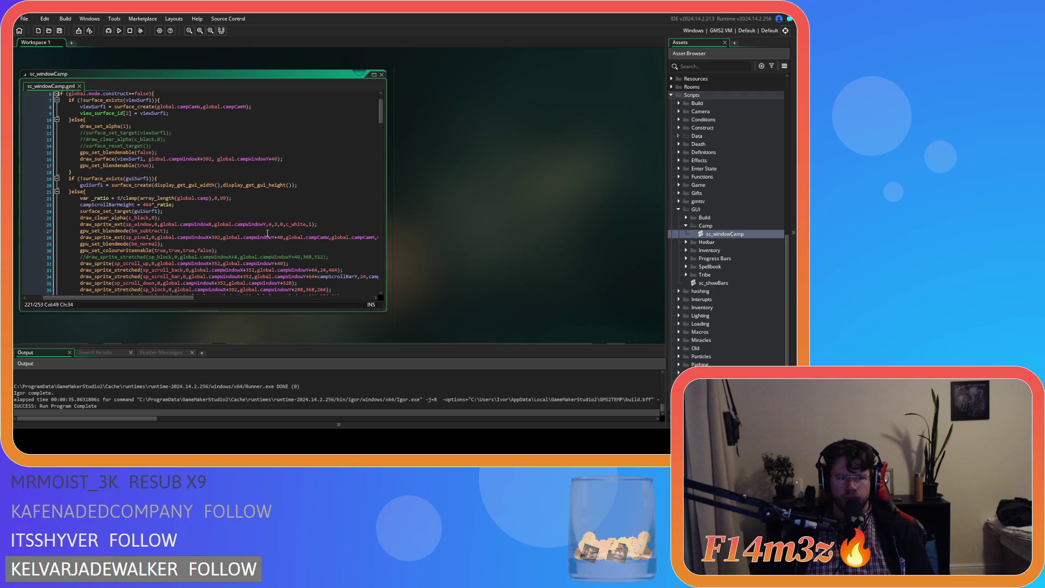
scroll(267, 233, down, 5)
scroll(267, 233, down, 4)
scroll(268, 233, up, 4)
scroll(267, 233, up, 5)
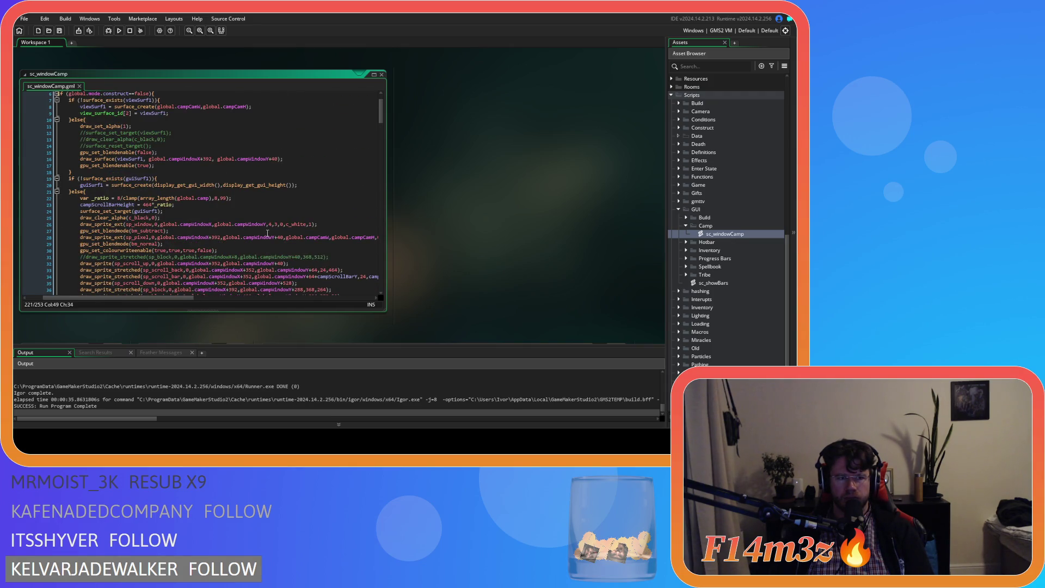
scroll(267, 233, down, 6)
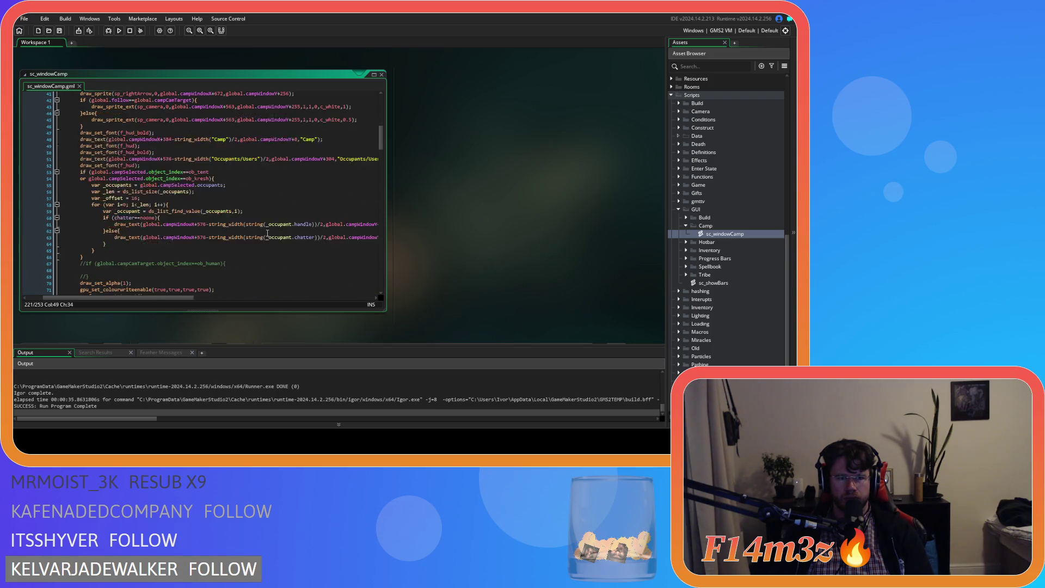
drag(185, 298, 221, 297)
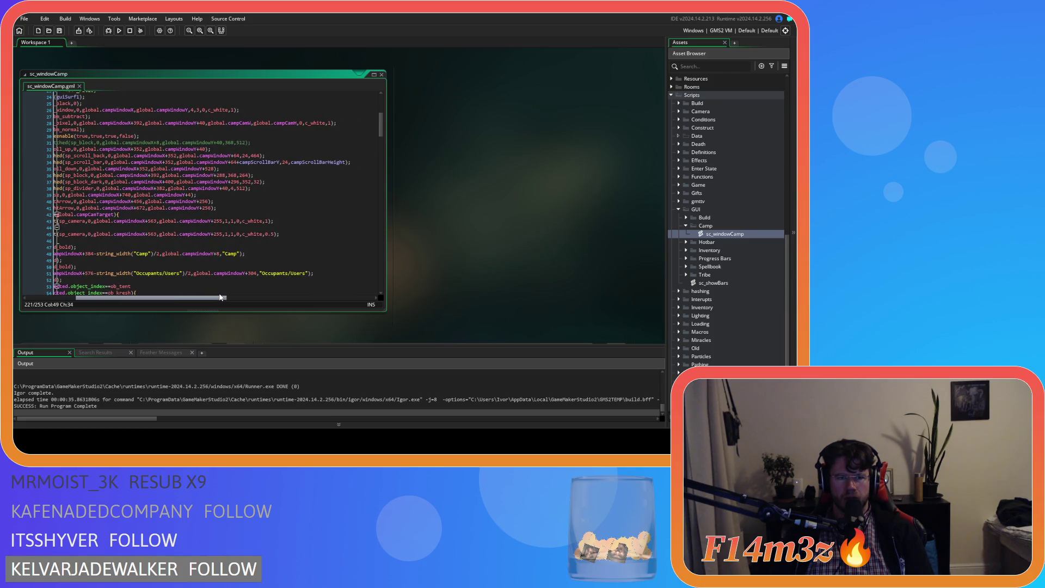
drag(221, 298, 217, 298)
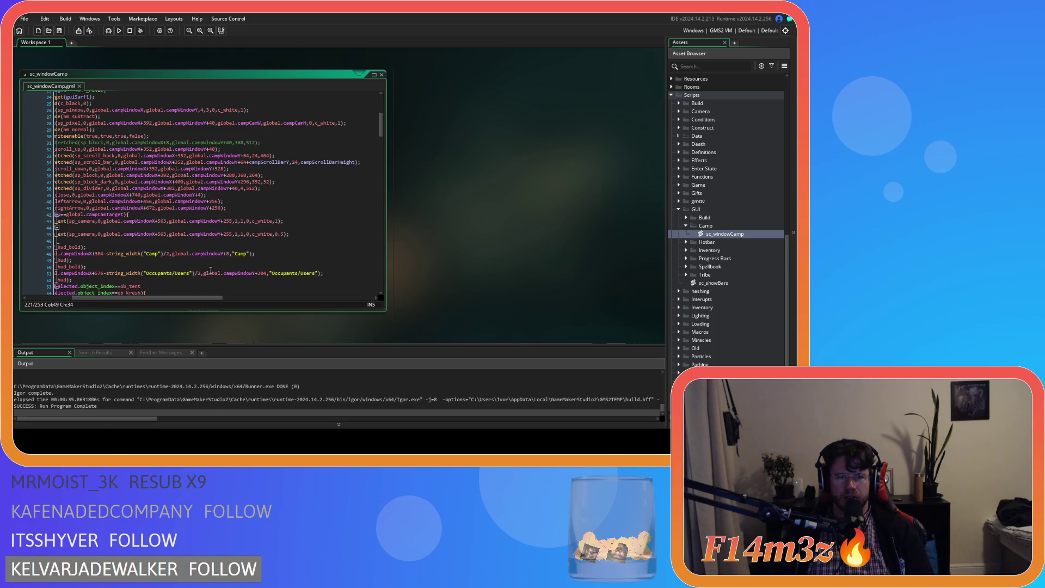
scroll(211, 270, down, 7)
scroll(211, 270, left, 3)
scroll(211, 270, down, 9)
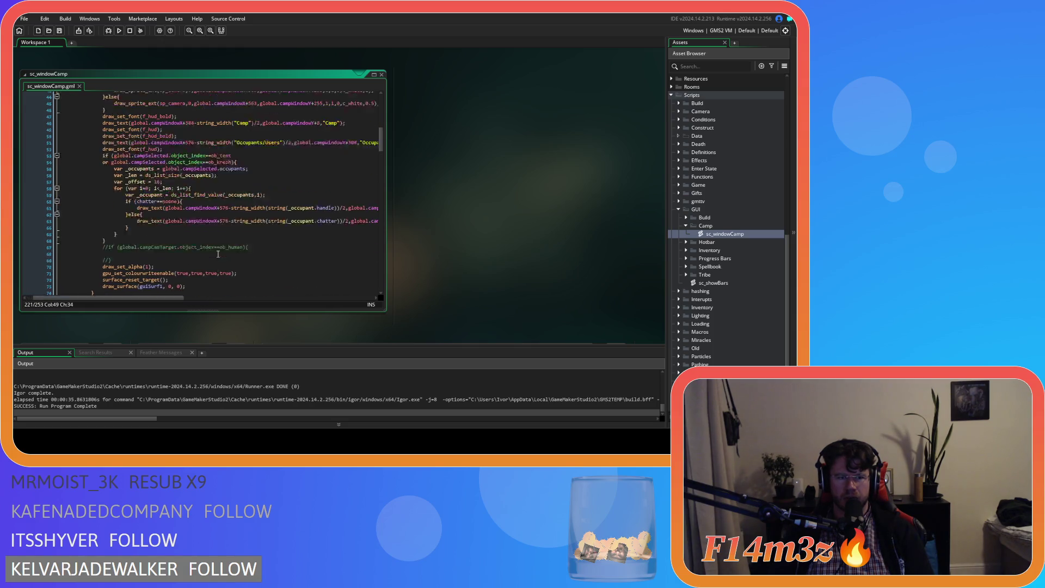
scroll(217, 253, down, 7)
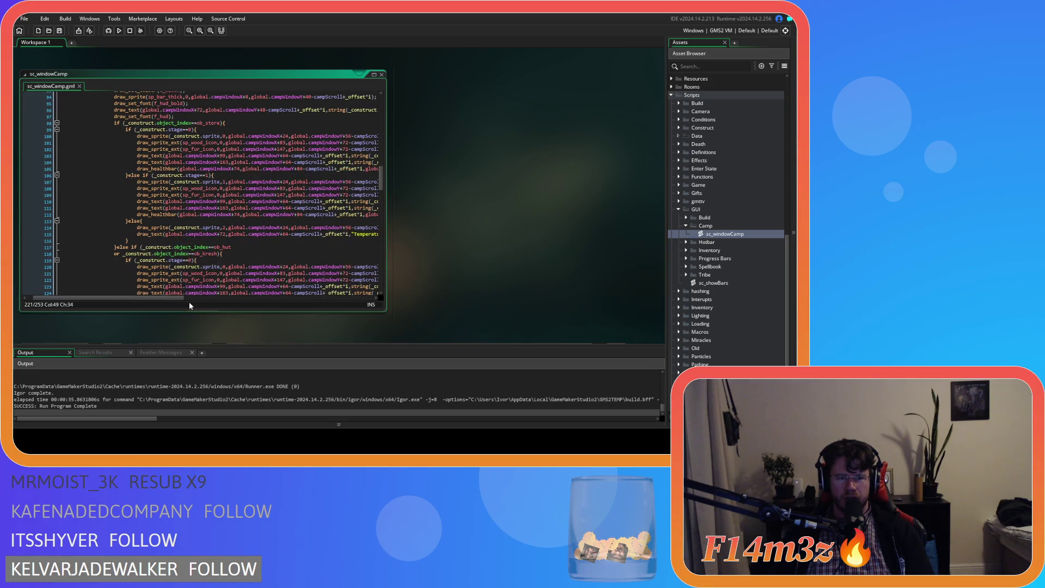
drag(177, 298, 236, 298)
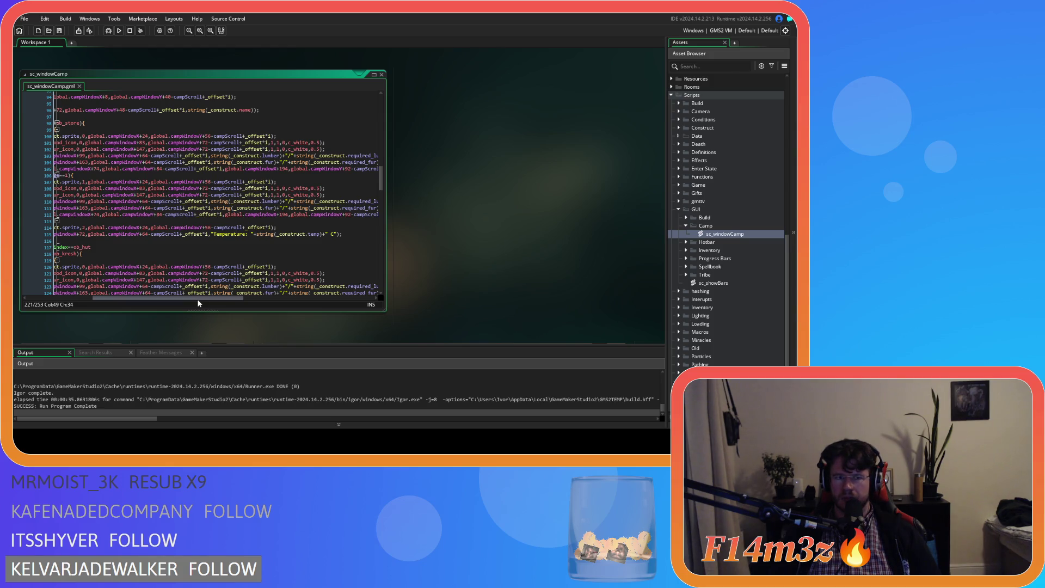
drag(211, 140, 242, 140)
Step: Find-and-replace all -campScroll with +campScroll in sc_windowCamp, then rebuild and run with F5
key(ctrl+f)
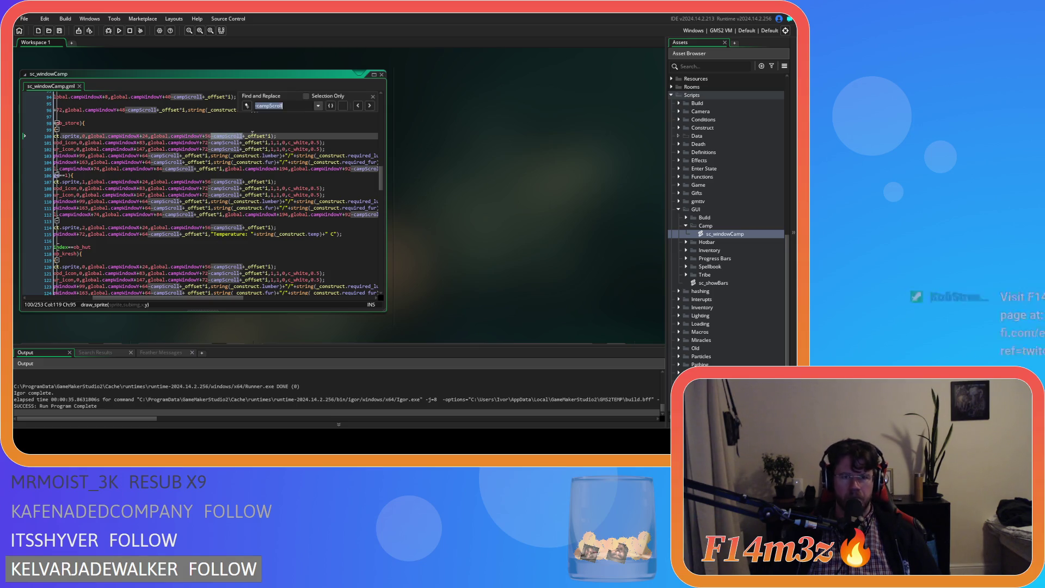
click(331, 105)
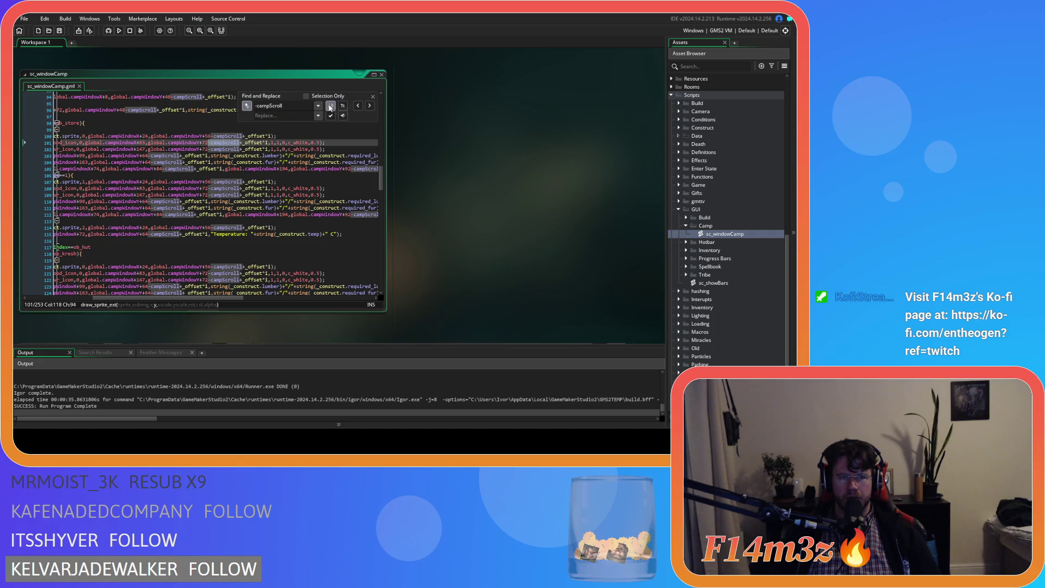
click(266, 116)
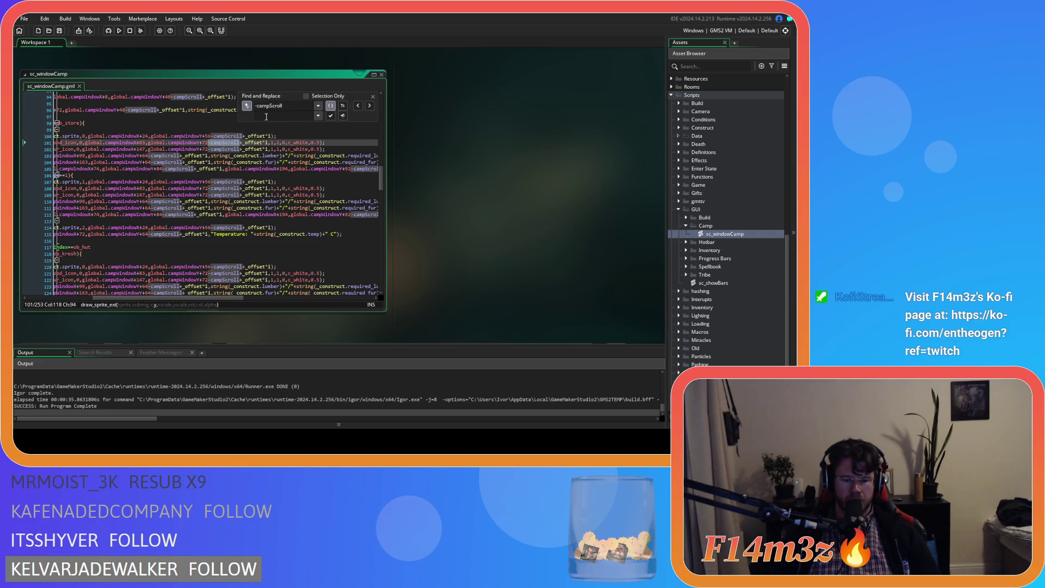
text(+-campScroll)
click(258, 116)
key(BackSpace)
click(343, 116)
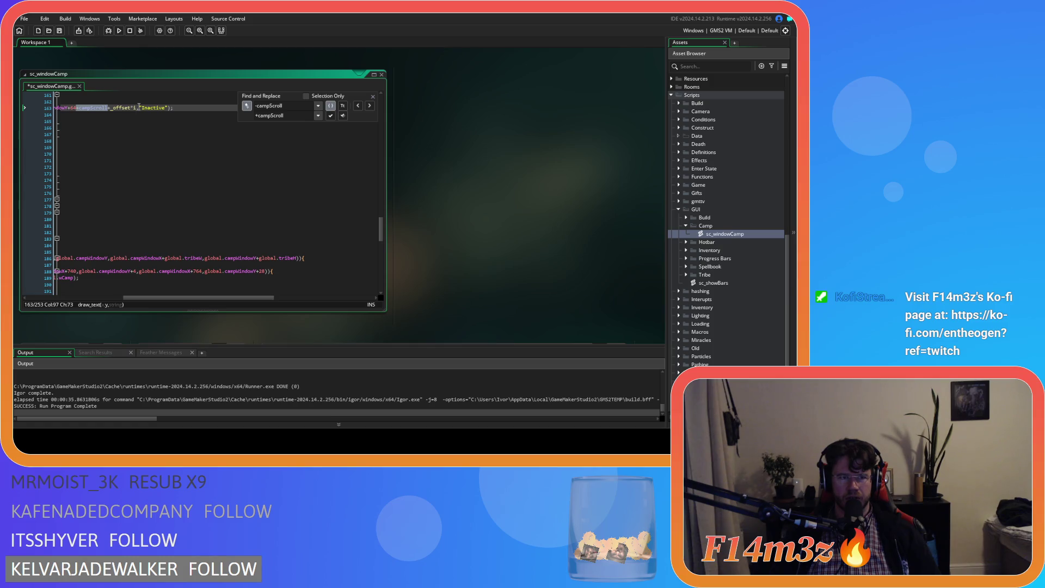
key(F5)
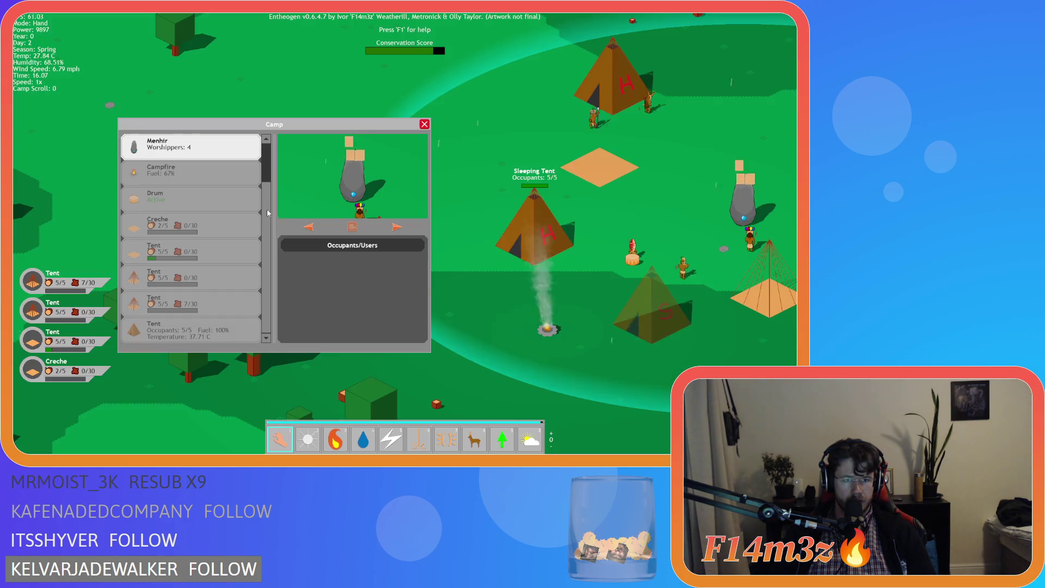
Step: Wheel the Camp list up and down until the readout shows Camp Scroll: 128
scroll(268, 190, up, 2)
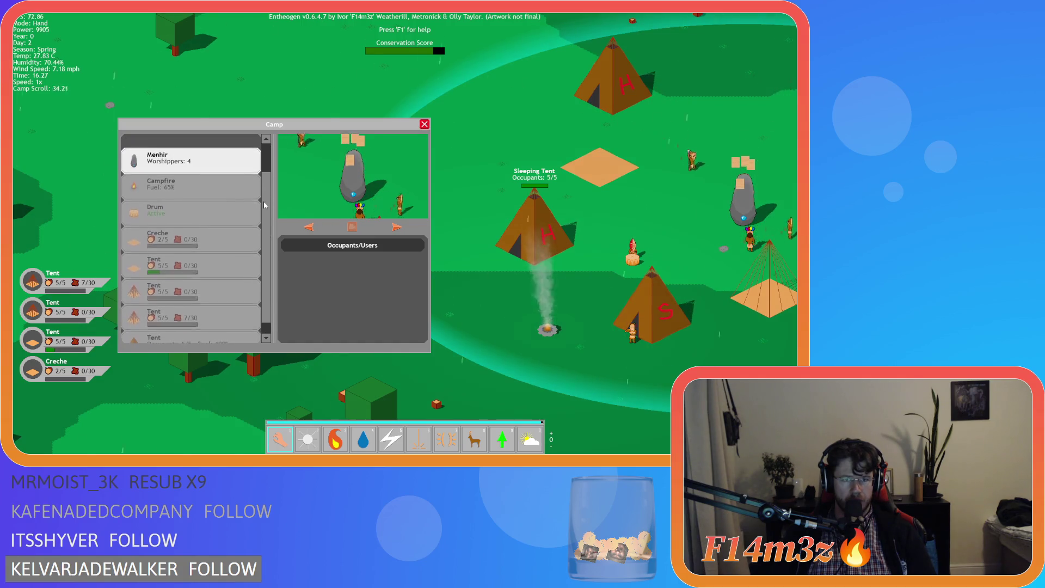
scroll(264, 191, down, 3)
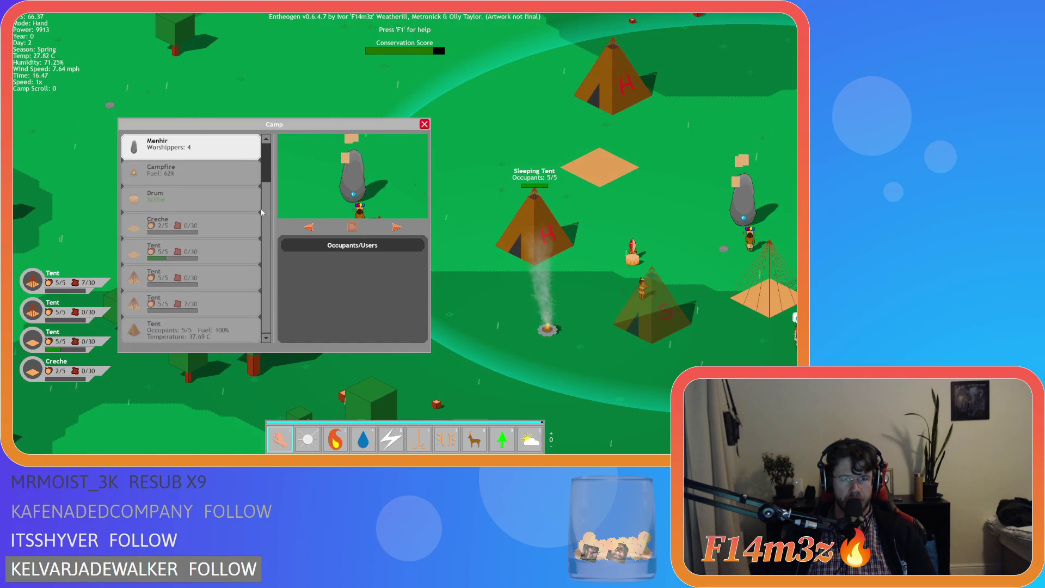
scroll(263, 228, up, 3)
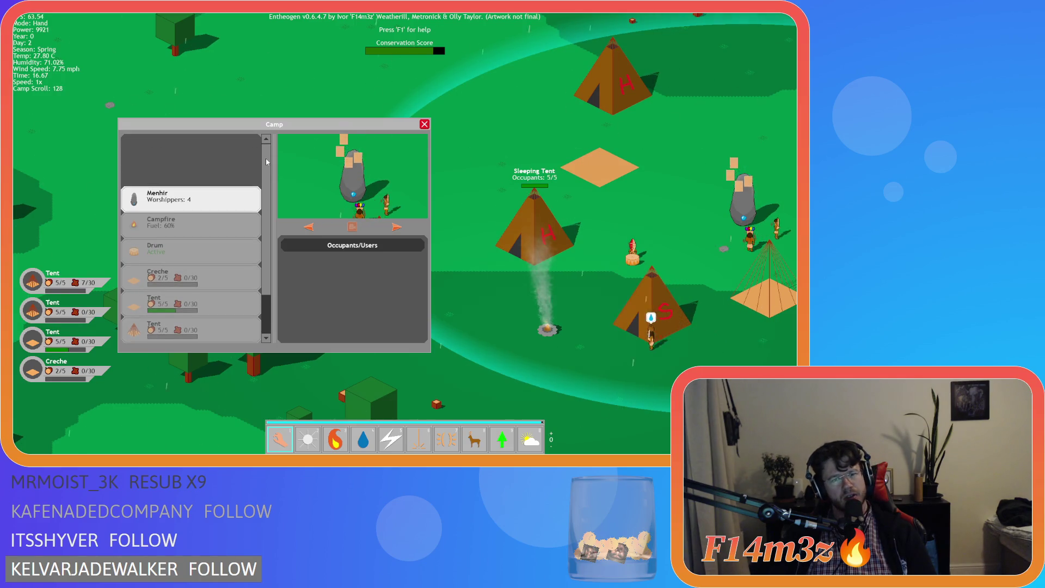
scroll(265, 163, down, 3)
scroll(267, 196, up, 3)
scroll(268, 233, down, 3)
scroll(269, 233, up, 3)
scroll(270, 233, down, 3)
scroll(271, 233, up, 3)
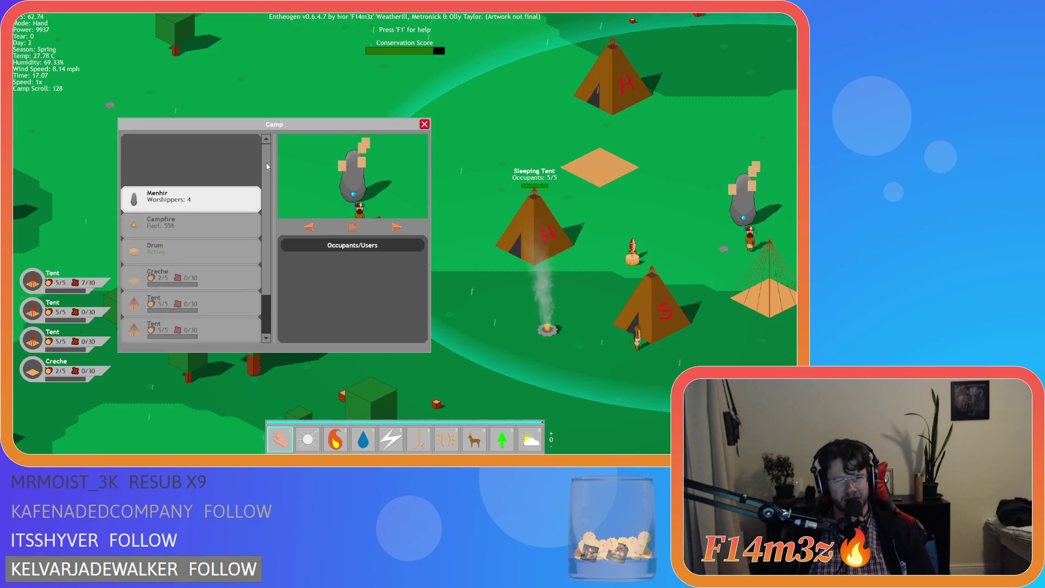